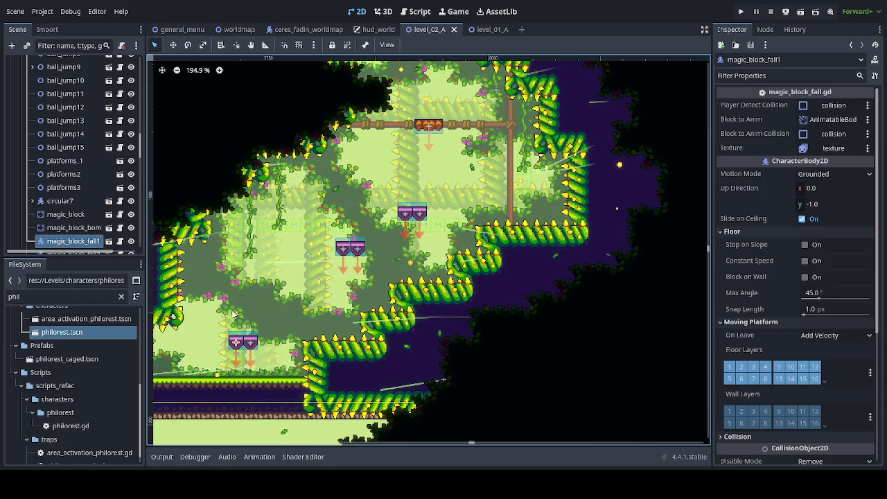
Pan and zoom the level view toward the lower-left area around the dark foliage column.
{"action": "mouse_move", "coordinate": [299, 283]}
{"action": "left_mouse_down"}
{"action": "mouse_move", "coordinate": [298, 197]}
{"action": "mouse_move", "coordinate": [263, 311]}
{"action": "left_mouse_up"}
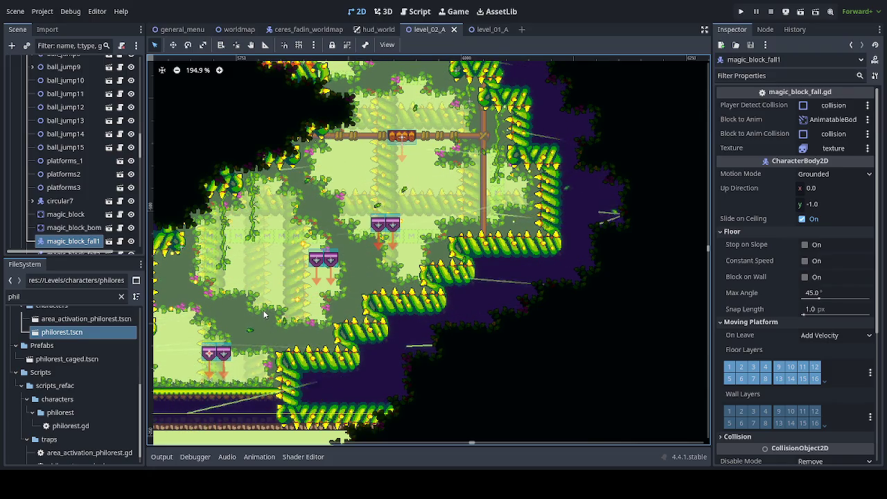
{"action": "mouse_move", "coordinate": [394, 298]}
{"action": "left_mouse_down"}
{"action": "mouse_move", "coordinate": [529, 249]}
{"action": "mouse_move", "coordinate": [534, 142]}
{"action": "mouse_move", "coordinate": [708, 277]}
{"action": "mouse_move", "coordinate": [695, 234]}
{"action": "mouse_move", "coordinate": [692, 280]}
{"action": "left_mouse_up"}
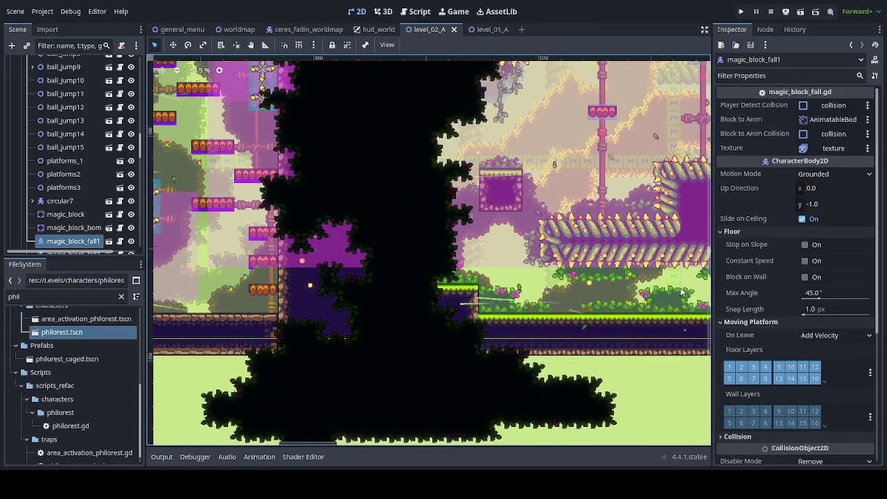
{"action": "mouse_move", "coordinate": [408, 329]}
{"action": "left_mouse_down"}
{"action": "mouse_move", "coordinate": [418, 312]}
{"action": "mouse_move", "coordinate": [485, 288]}
{"action": "mouse_move", "coordinate": [436, 313]}
{"action": "left_mouse_up"}
{"action": "scroll", "coordinate": [485, 289], "scroll_direction": "up", "scroll_amount": 1}
{"action": "scroll", "coordinate": [479, 294], "scroll_direction": "up", "scroll_amount": 2}
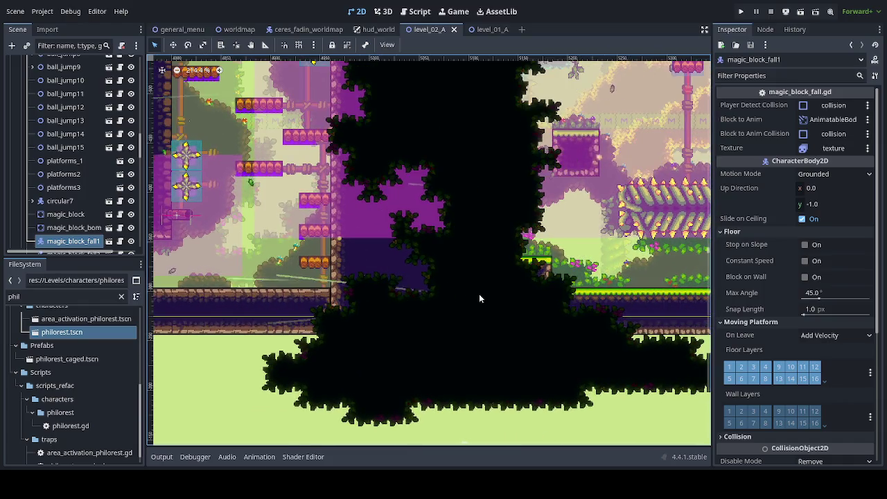
{"action": "scroll", "coordinate": [527, 296], "scroll_direction": "up", "scroll_amount": 1}
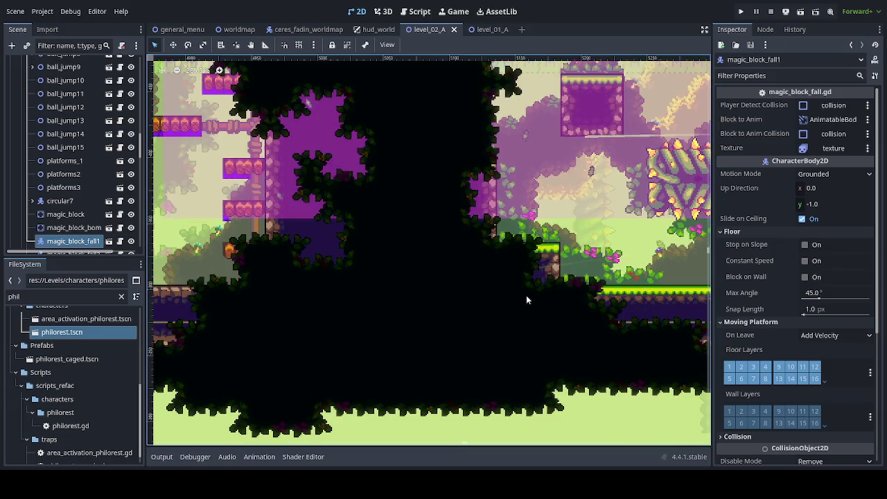
{"action": "scroll", "coordinate": [525, 295], "scroll_direction": "up", "scroll_amount": 1}
{"action": "mouse_move", "coordinate": [525, 295]}
{"action": "left_mouse_down"}
{"action": "mouse_move", "coordinate": [360, 297]}
{"action": "mouse_move", "coordinate": [427, 273]}
{"action": "mouse_move", "coordinate": [572, 268]}
{"action": "left_mouse_up"}
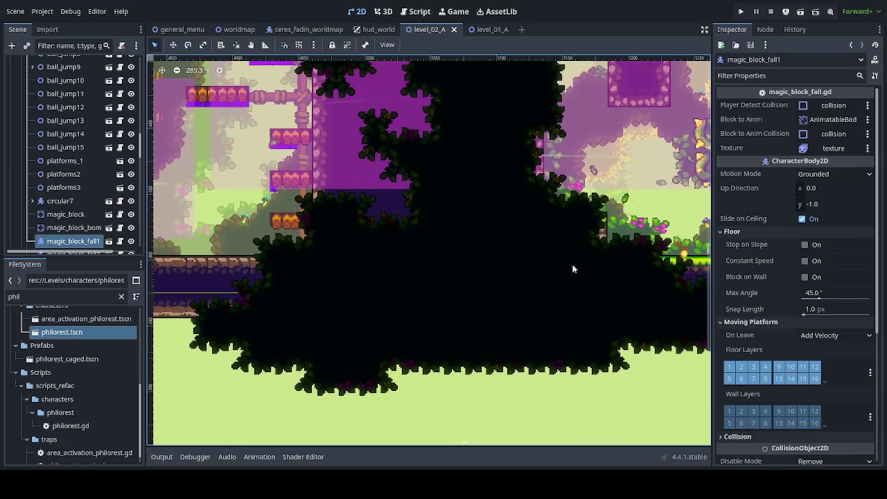
{"action": "mouse_move", "coordinate": [333, 284]}
{"action": "left_mouse_down"}
{"action": "mouse_move", "coordinate": [430, 283]}
{"action": "mouse_move", "coordinate": [327, 292]}
{"action": "left_mouse_up"}
{"action": "scroll", "coordinate": [397, 297], "scroll_direction": "up", "scroll_amount": 1}
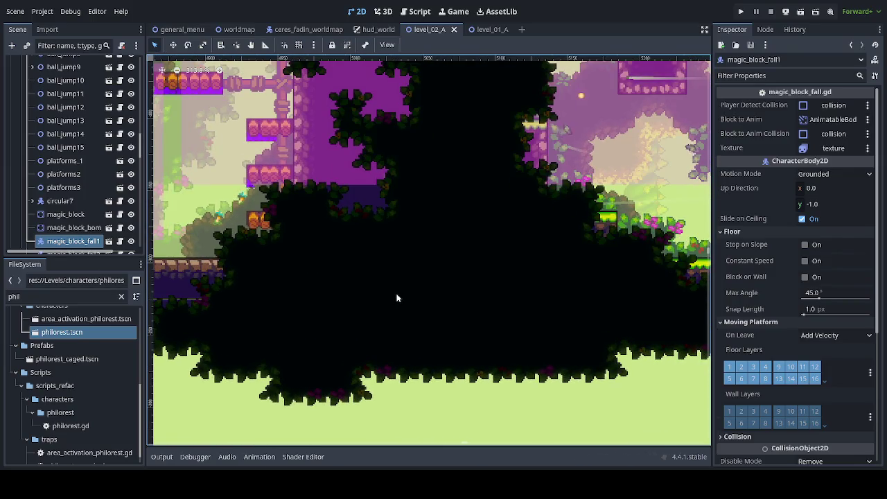
{"action": "mouse_move", "coordinate": [357, 242]}
{"action": "left_mouse_down"}
{"action": "mouse_move", "coordinate": [481, 271]}
{"action": "mouse_move", "coordinate": [289, 269]}
{"action": "mouse_move", "coordinate": [613, 307]}
{"action": "left_mouse_up"}
{"action": "mouse_move", "coordinate": [505, 322]}
{"action": "left_mouse_down"}
{"action": "mouse_move", "coordinate": [685, 327]}
{"action": "mouse_move", "coordinate": [700, 318]}
{"action": "left_mouse_up"}
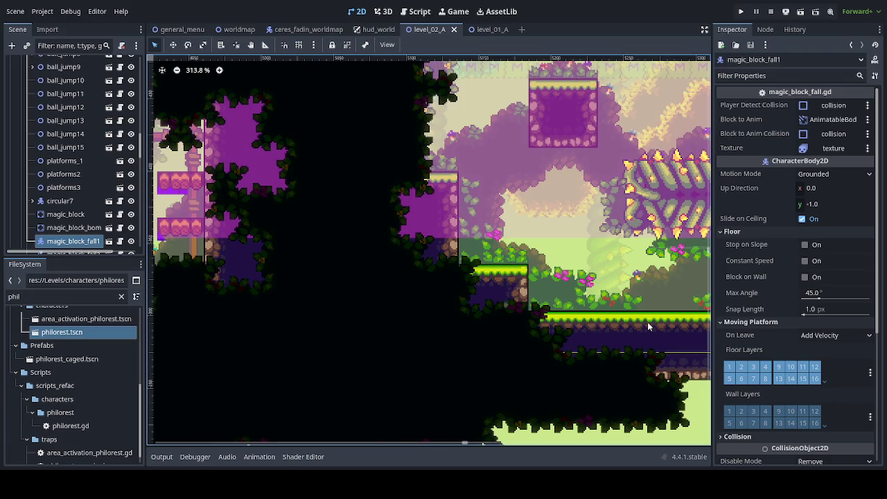
Duplicate magic_block_fall1 to create magic_block_fall2.
{"action": "scroll", "coordinate": [577, 242], "scroll_direction": "right", "scroll_amount": 10}
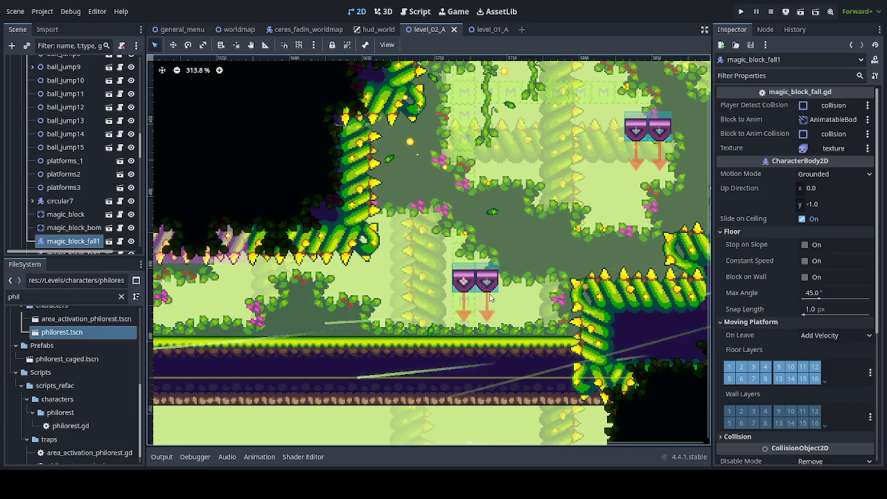
{"action": "key", "text": "ctrl+d"}
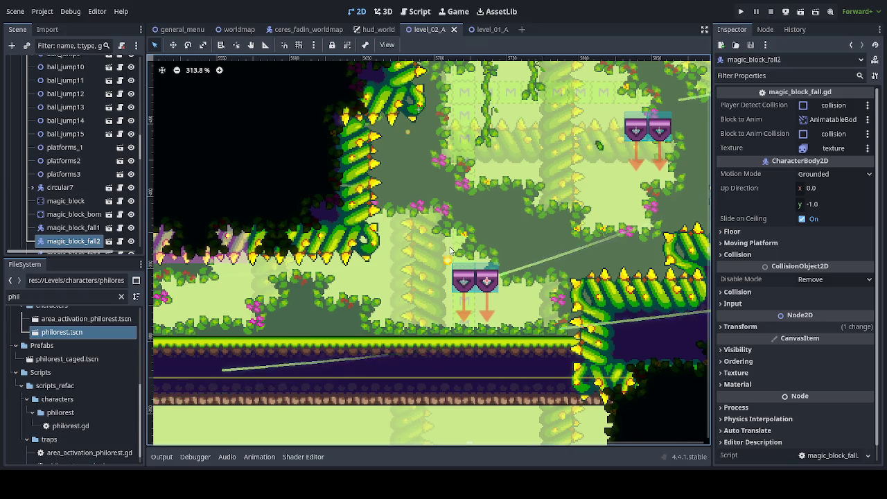
{"action": "left_click_drag", "start_coordinate": [454, 246], "coordinate": [376, 198]}
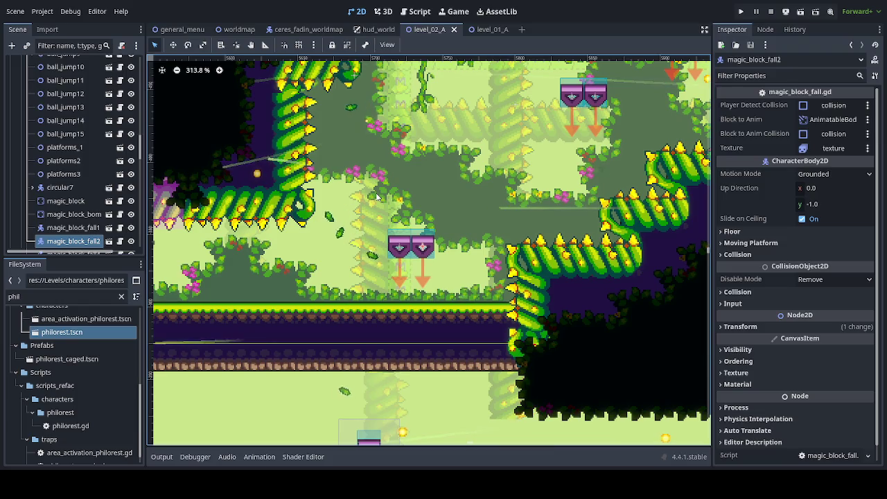
Compare magic_block_fall2 with magic_block_fall1 and check its placement above the lower grassy ledge.
{"action": "left_click", "coordinate": [72, 227]}
{"action": "left_click", "coordinate": [73, 241]}
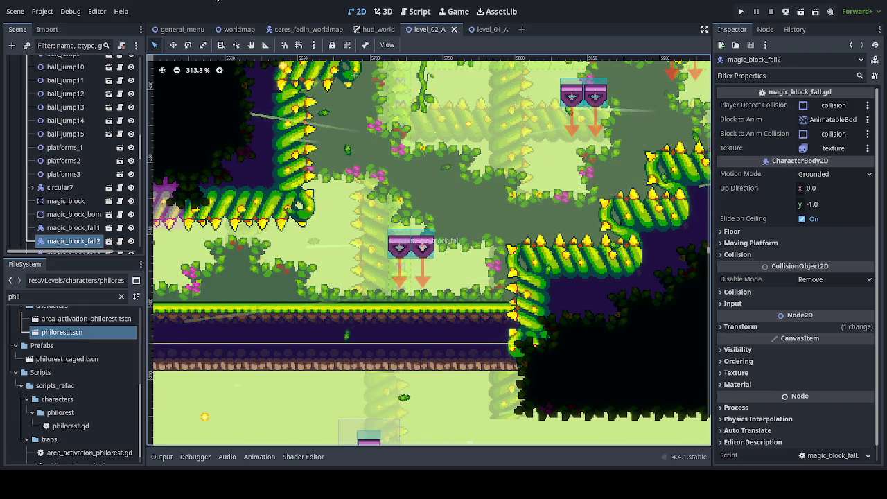
{"action": "scroll", "coordinate": [431, 254], "scroll_direction": "left", "scroll_amount": 3}
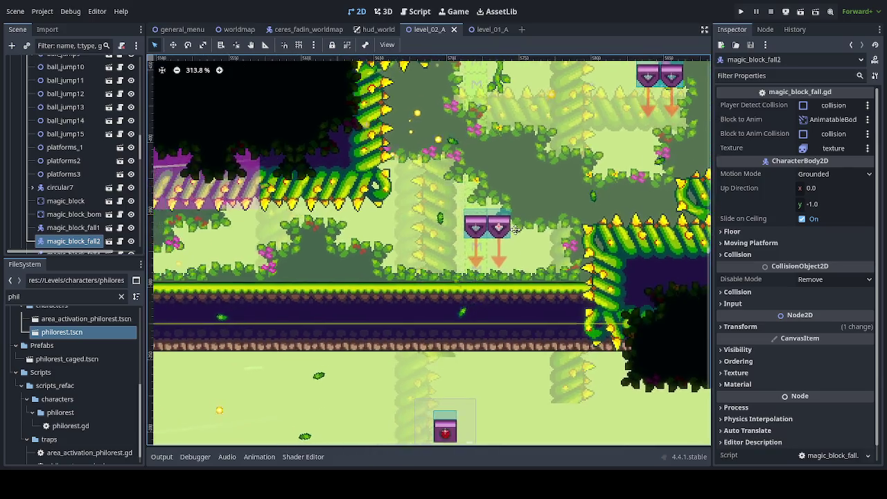
{"action": "scroll", "coordinate": [360, 169], "scroll_direction": "right", "scroll_amount": 6}
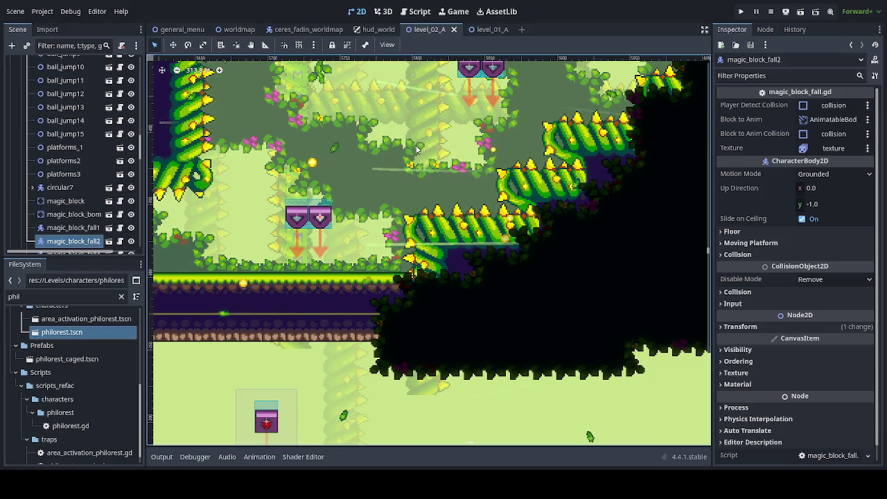
{"action": "scroll", "coordinate": [354, 271], "scroll_direction": "down", "scroll_amount": 5}
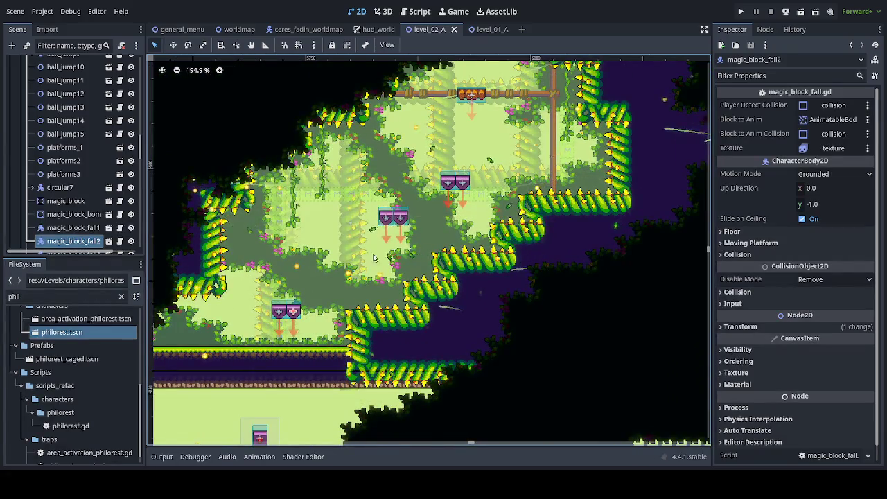
{"action": "scroll", "coordinate": [370, 263], "scroll_direction": "up", "scroll_amount": 5}
{"action": "scroll", "coordinate": [370, 263], "scroll_direction": "right", "scroll_amount": 8}
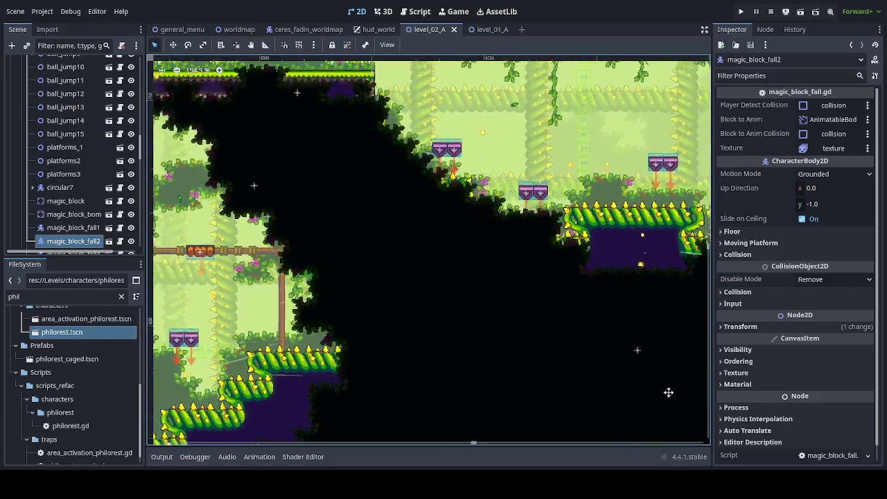
{"action": "scroll", "coordinate": [673, 388], "scroll_direction": "right", "scroll_amount": 5}
{"action": "scroll", "coordinate": [422, 320], "scroll_direction": "down", "scroll_amount": 2}
{"action": "scroll", "coordinate": [421, 321], "scroll_direction": "right", "scroll_amount": 4}
{"action": "scroll", "coordinate": [485, 339], "scroll_direction": "left", "scroll_amount": 6}
{"action": "scroll", "coordinate": [571, 365], "scroll_direction": "up", "scroll_amount": 3}
{"action": "mouse_move", "coordinate": [571, 365]}
{"action": "left_mouse_down"}
{"action": "mouse_move", "coordinate": [572, 438]}
{"action": "mouse_move", "coordinate": [560, 441]}
{"action": "left_mouse_up"}
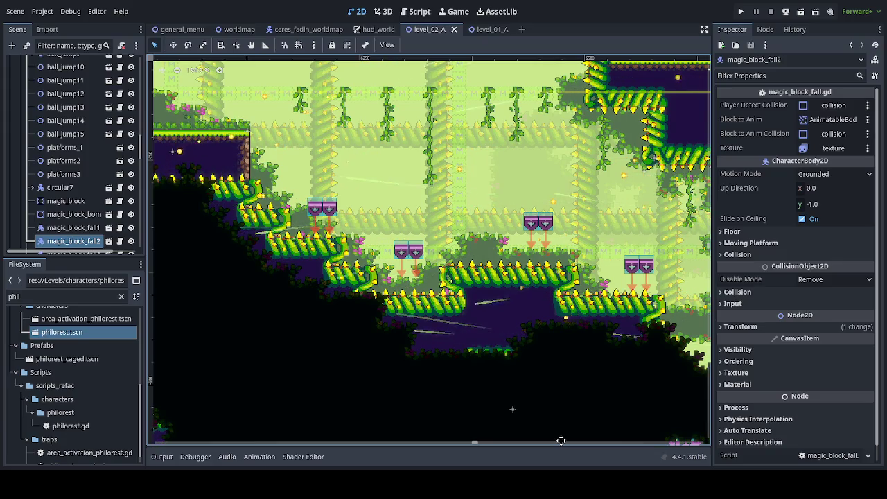
{"action": "scroll", "coordinate": [561, 440], "scroll_direction": "down", "scroll_amount": 10}
{"action": "scroll", "coordinate": [560, 441], "scroll_direction": "left", "scroll_amount": 4}
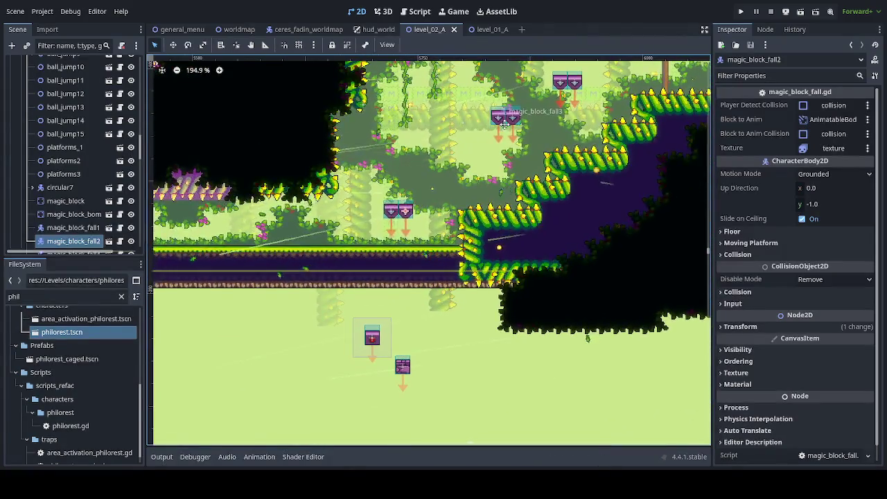
{"action": "scroll", "coordinate": [500, 137], "scroll_direction": "up", "scroll_amount": 1}
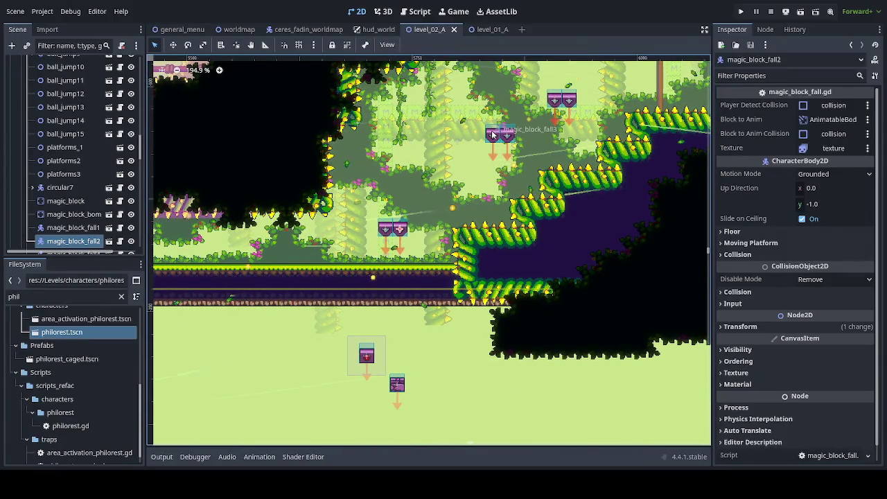
{"action": "scroll", "coordinate": [595, 275], "scroll_direction": "left", "scroll_amount": 8}
{"action": "scroll", "coordinate": [595, 275], "scroll_direction": "up", "scroll_amount": 2}
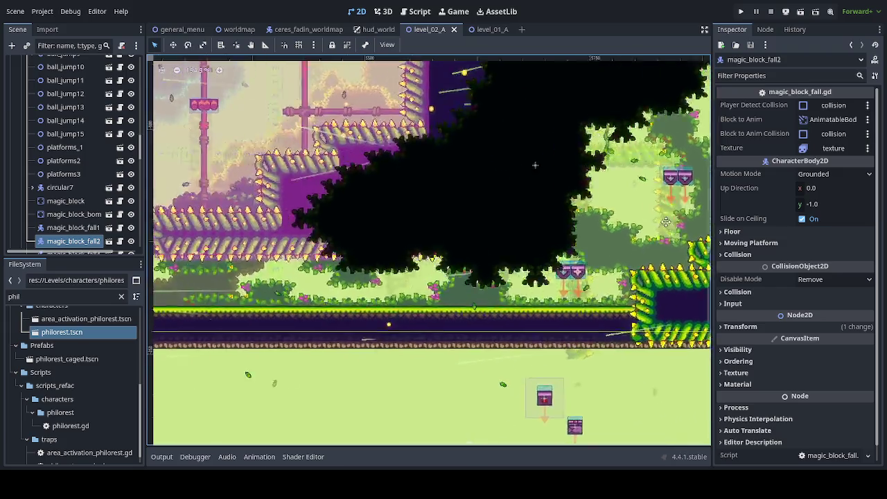
{"action": "scroll", "coordinate": [529, 256], "scroll_direction": "up", "scroll_amount": 5}
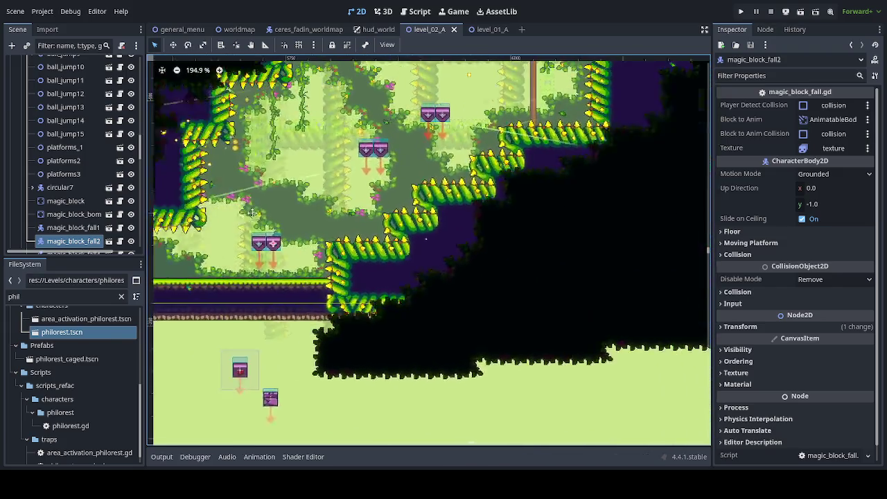
{"action": "scroll", "coordinate": [377, 257], "scroll_direction": "down", "scroll_amount": 3}
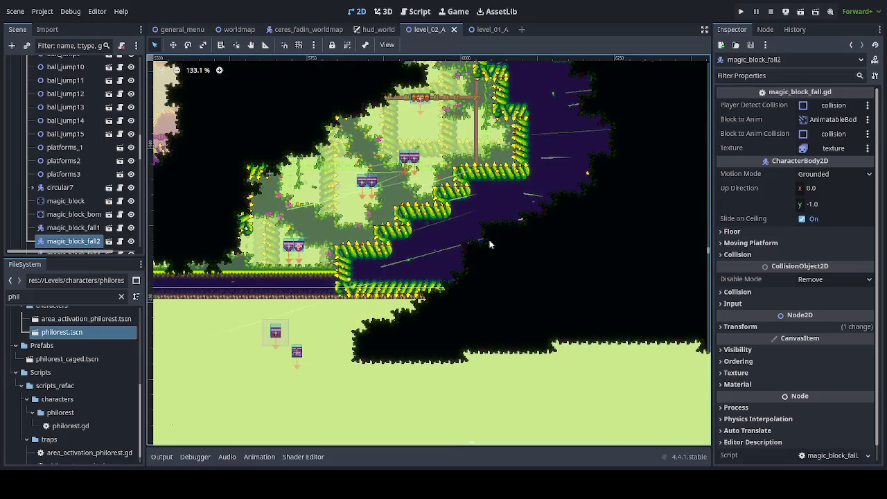
{"action": "scroll", "coordinate": [486, 244], "scroll_direction": "up", "scroll_amount": 5}
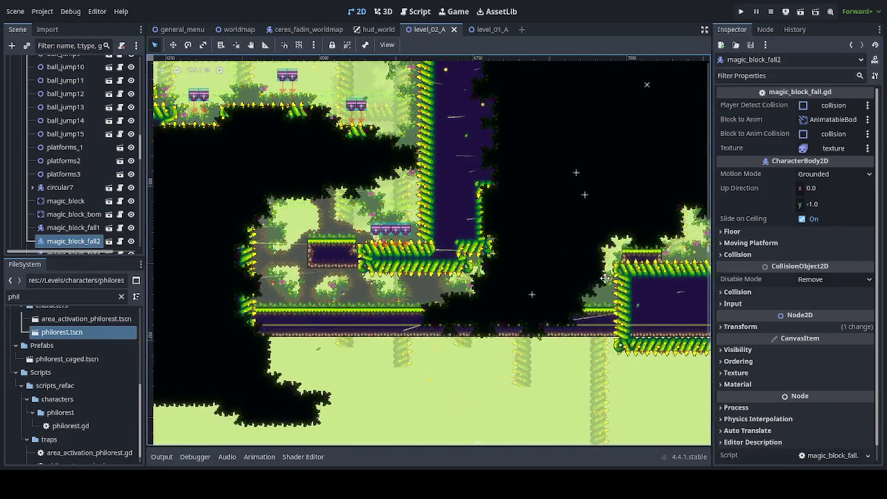
{"action": "scroll", "coordinate": [604, 278], "scroll_direction": "up", "scroll_amount": 5}
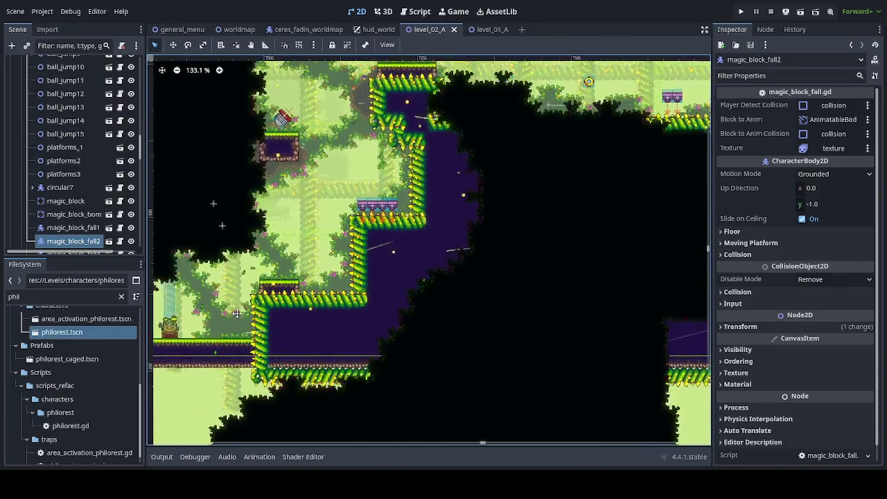
{"action": "scroll", "coordinate": [237, 313], "scroll_direction": "up", "scroll_amount": 5}
{"action": "left_click", "coordinate": [432, 147]}
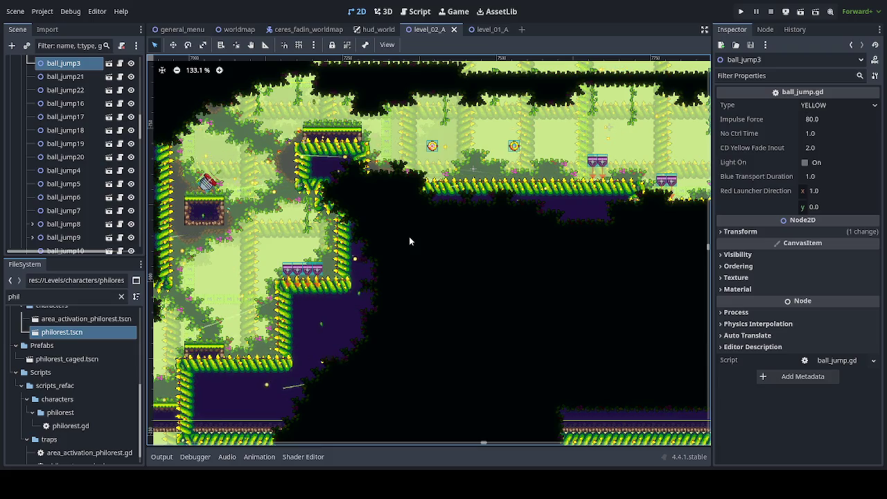
Bring the yellow ball_jump3 launcher into view and check its 80.0 impulse force.
{"action": "scroll", "coordinate": [291, 299], "scroll_direction": "left", "scroll_amount": 10}
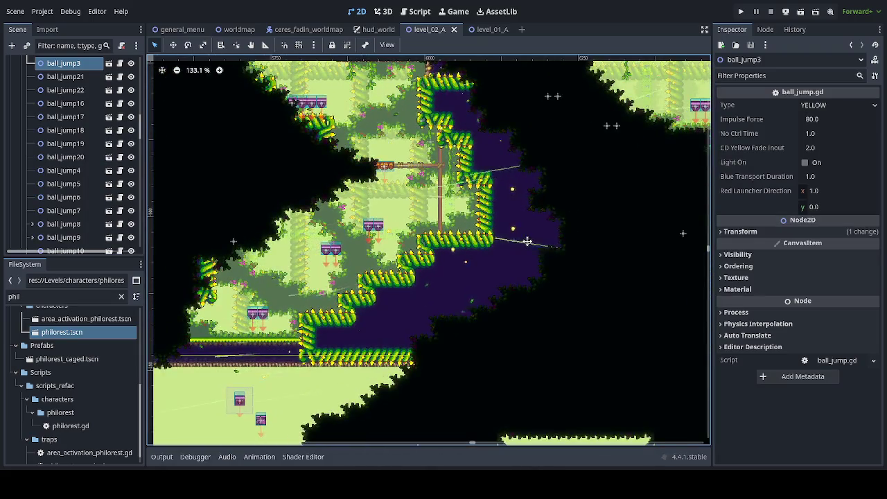
{"action": "scroll", "coordinate": [412, 230], "scroll_direction": "up", "scroll_amount": 4}
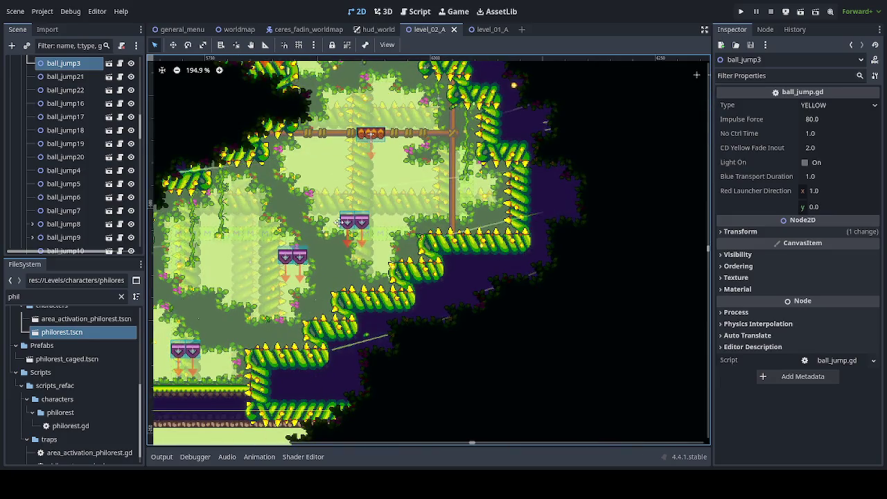
{"action": "scroll", "coordinate": [332, 228], "scroll_direction": "up", "scroll_amount": 2}
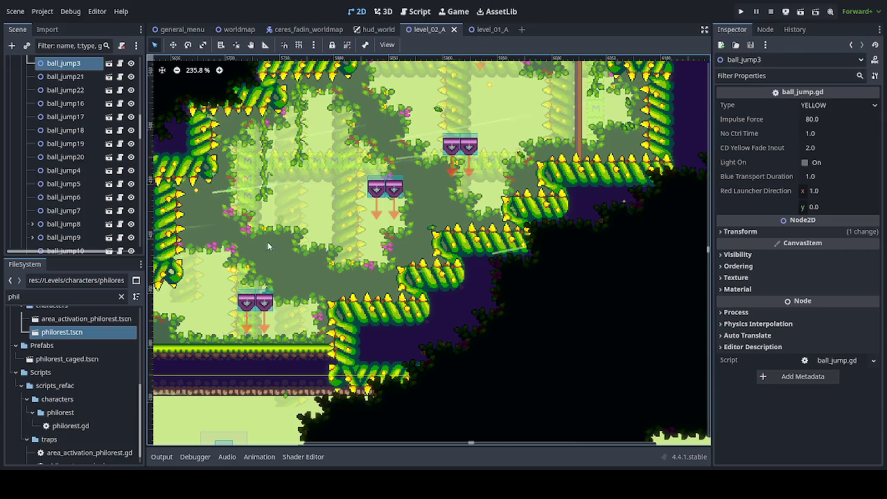
{"action": "scroll", "coordinate": [108, 181], "scroll_direction": "up", "scroll_amount": 3}
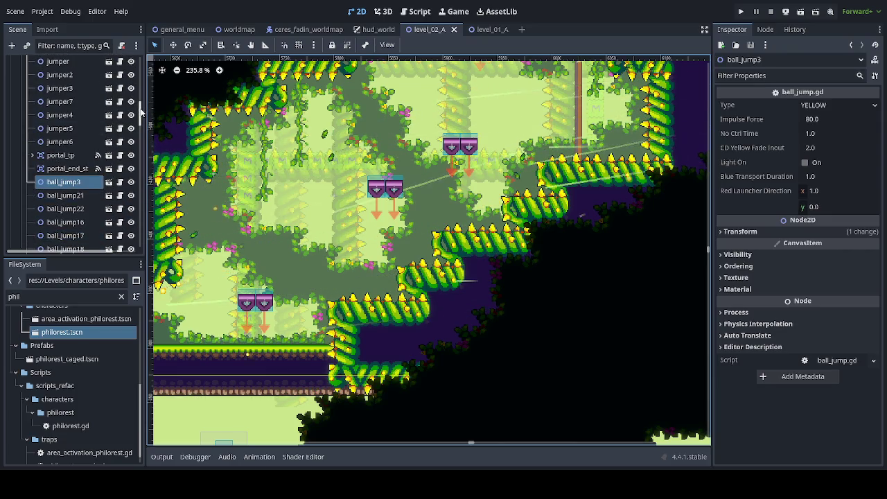
Expand traps_tile and select the stairs2 trap.
{"action": "left_click_drag", "start_coordinate": [140, 111], "coordinate": [147, 65]}
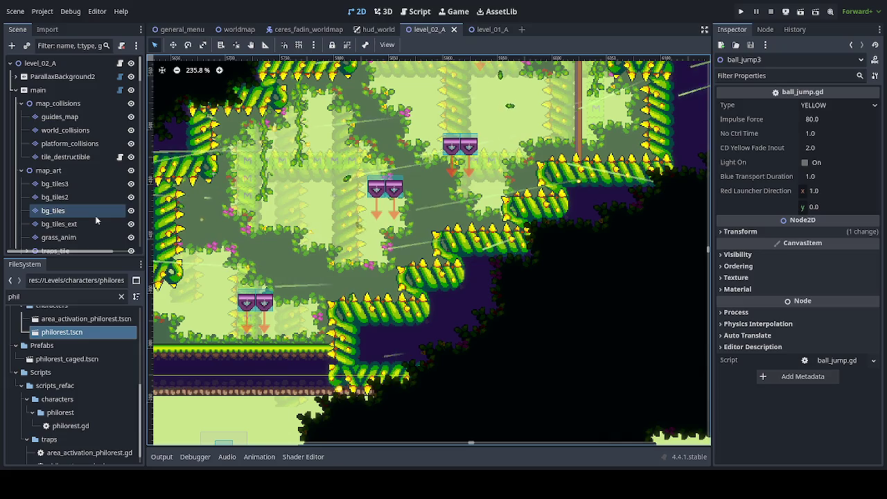
{"action": "scroll", "coordinate": [103, 194], "scroll_direction": "down", "scroll_amount": 1}
{"action": "scroll", "coordinate": [121, 198], "scroll_direction": "down", "scroll_amount": 1}
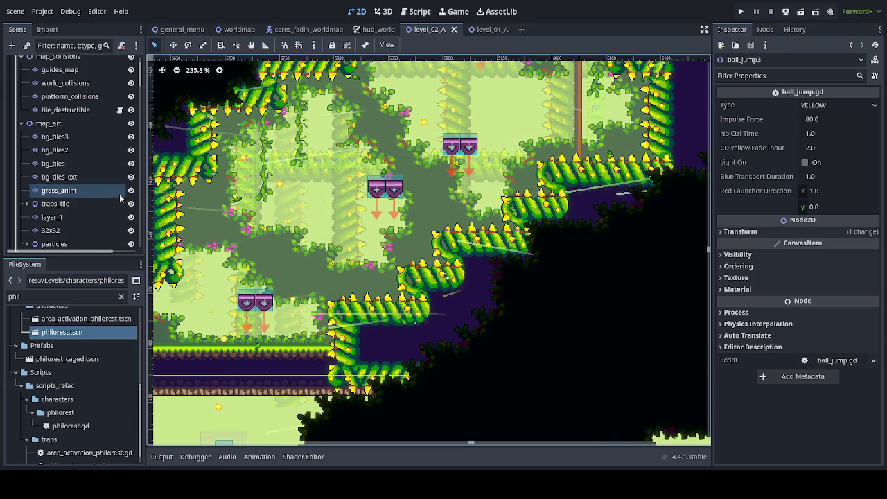
{"action": "left_click", "coordinate": [23, 203]}
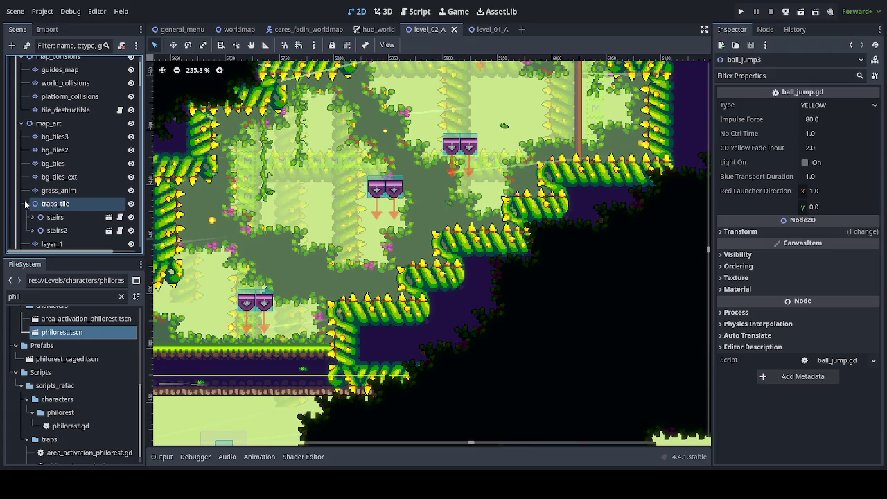
{"action": "left_click", "coordinate": [57, 230]}
Frame stairs2 in the 2D view and zoom to see its surroundings.
{"action": "scroll", "coordinate": [283, 237], "scroll_direction": "down", "scroll_amount": 7}
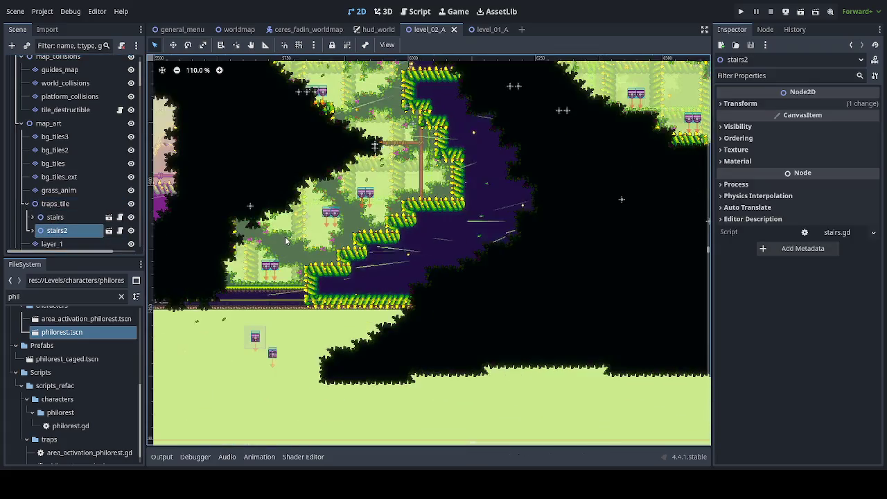
{"action": "key", "text": "f"}
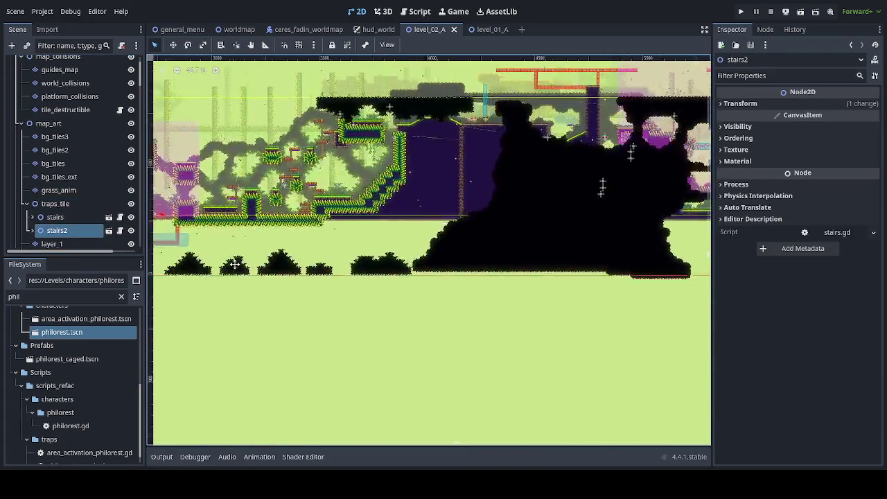
{"action": "scroll", "coordinate": [489, 257], "scroll_direction": "up", "scroll_amount": 4}
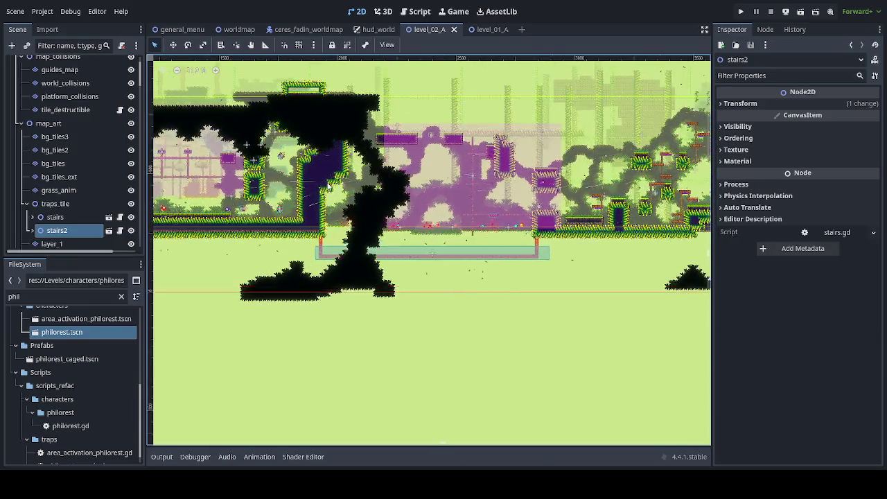
{"action": "scroll", "coordinate": [686, 250], "scroll_direction": "down", "scroll_amount": 3}
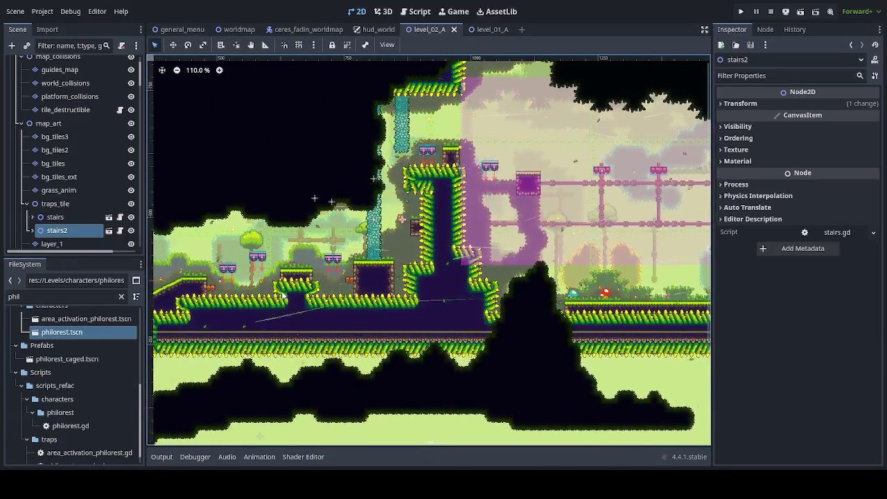
{"action": "scroll", "coordinate": [286, 295], "scroll_direction": "up", "scroll_amount": 2}
{"action": "scroll", "coordinate": [296, 330], "scroll_direction": "up", "scroll_amount": 2}
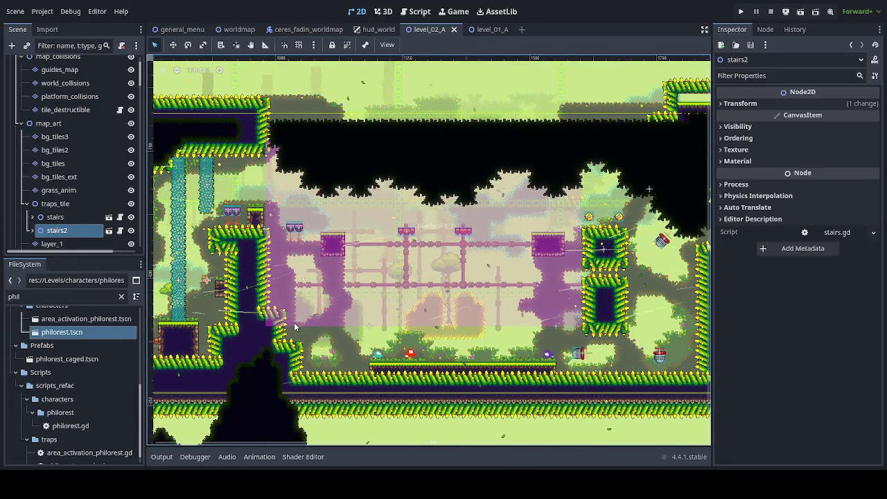
Duplicate stairs2 as stairs3 and drag it far right toward the launcher area.
{"action": "key", "text": "ctrl+d"}
{"action": "left_click", "coordinate": [172, 46]}
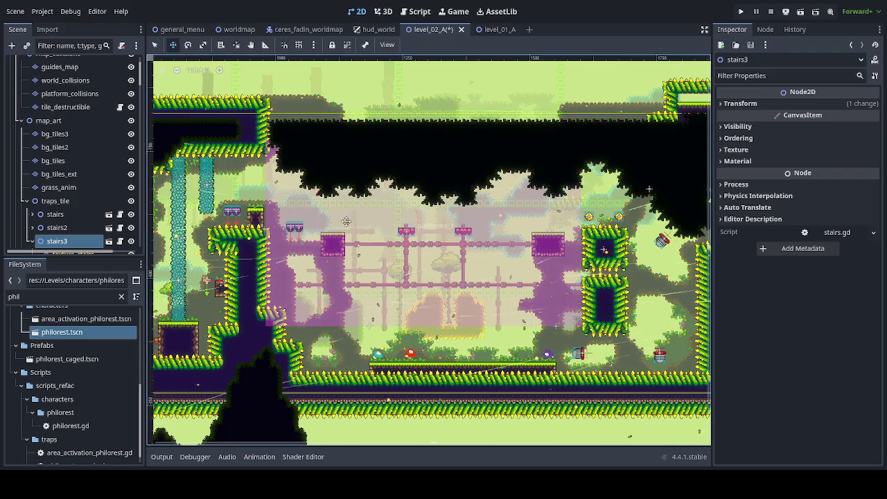
{"action": "scroll", "coordinate": [437, 263], "scroll_direction": "right", "scroll_amount": 5}
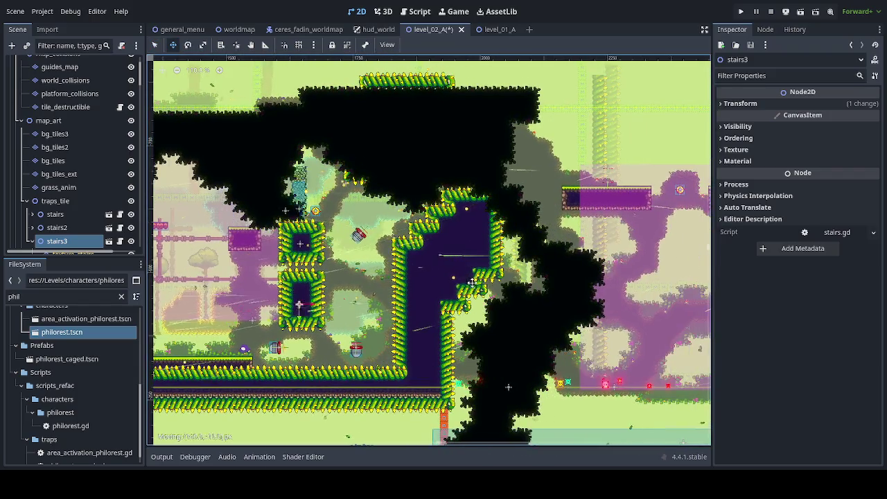
{"action": "scroll", "coordinate": [589, 291], "scroll_direction": "right", "scroll_amount": 5}
{"action": "left_click_drag", "start_coordinate": [589, 291], "coordinate": [391, 288]}
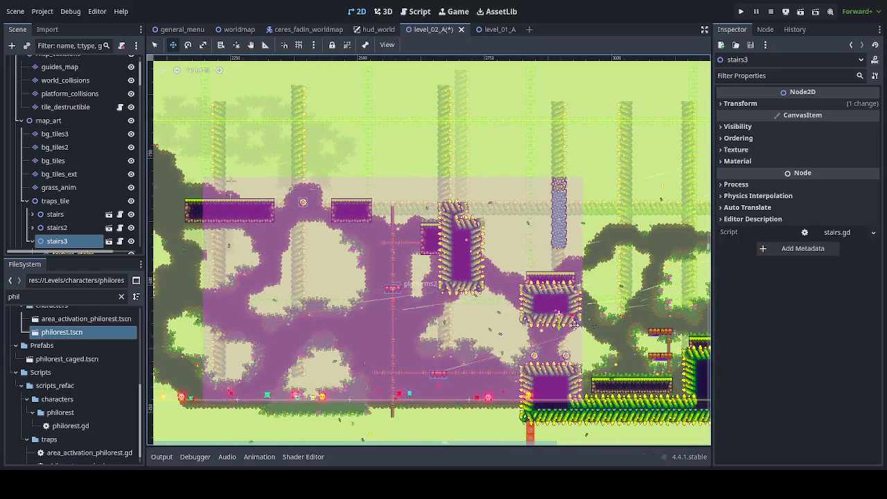
{"action": "scroll", "coordinate": [672, 271], "scroll_direction": "right", "scroll_amount": 7}
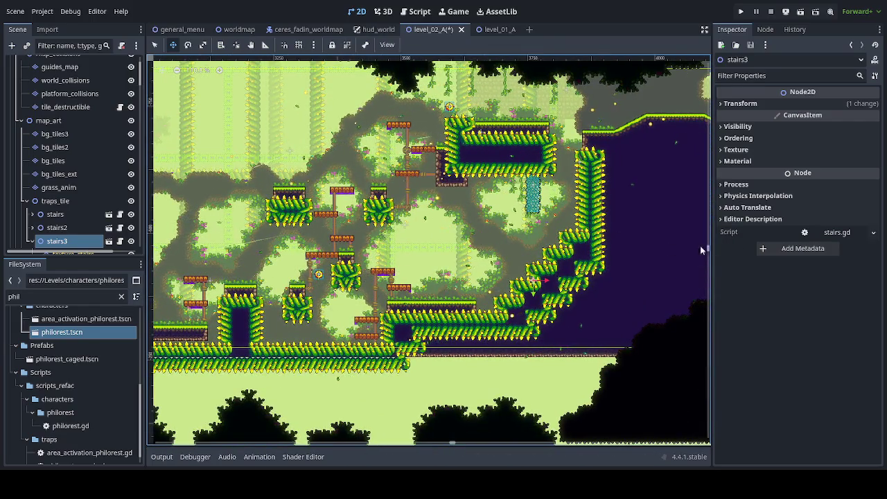
{"action": "scroll", "coordinate": [369, 316], "scroll_direction": "right", "scroll_amount": 4}
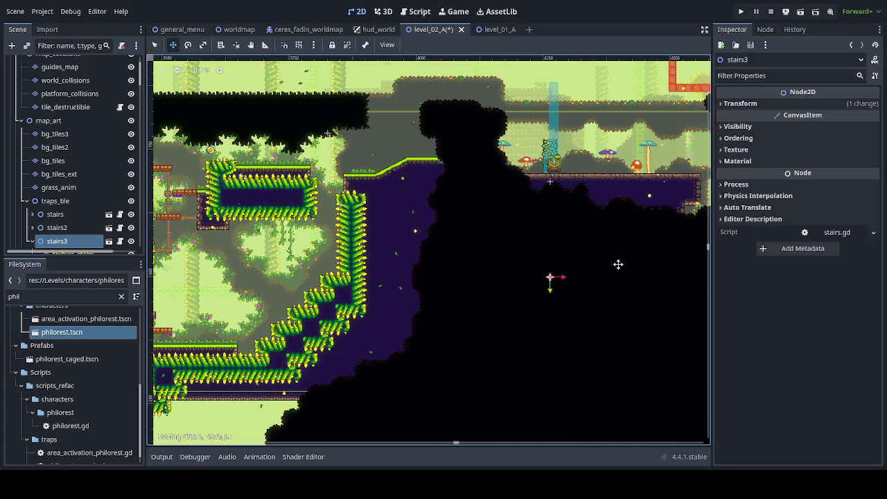
{"action": "scroll", "coordinate": [609, 280], "scroll_direction": "right", "scroll_amount": 3}
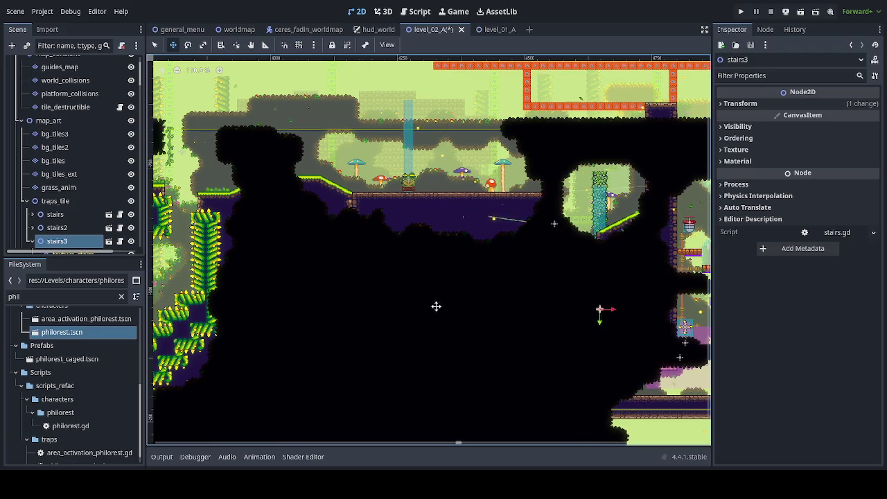
{"action": "scroll", "coordinate": [442, 306], "scroll_direction": "right", "scroll_amount": 6}
{"action": "scroll", "coordinate": [497, 325], "scroll_direction": "right", "scroll_amount": 5}
{"action": "scroll", "coordinate": [296, 311], "scroll_direction": "right", "scroll_amount": 5}
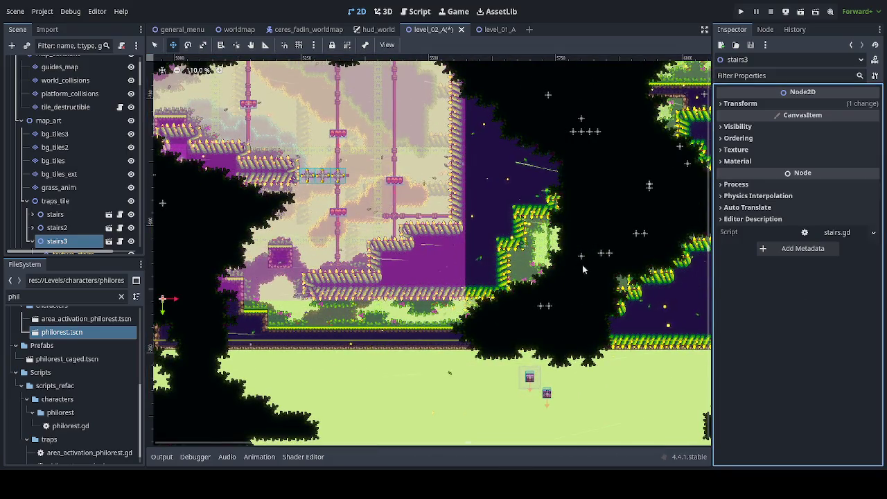
{"action": "left_click_drag", "start_coordinate": [397, 209], "coordinate": [425, 215]}
Nudge the stairs3 pillar upward so it hangs under the spiky ceiling, left of the launchers.
{"action": "scroll", "coordinate": [545, 255], "scroll_direction": "up", "scroll_amount": 5}
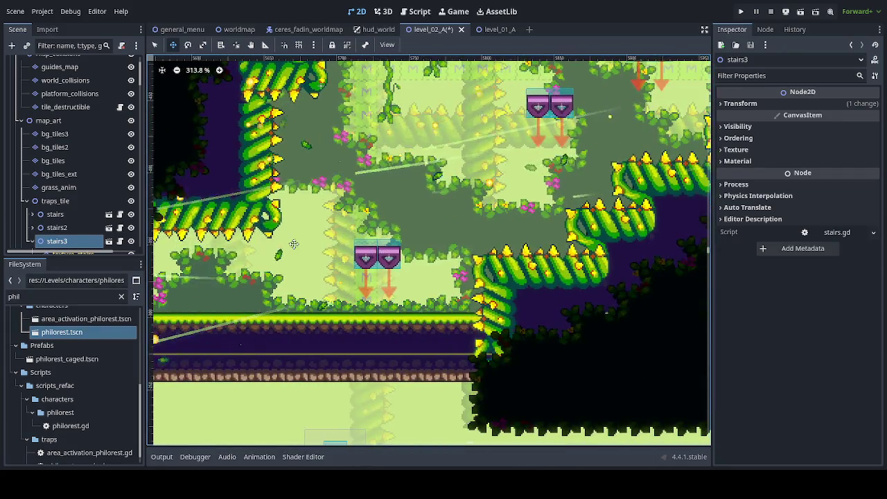
{"action": "scroll", "coordinate": [441, 263], "scroll_direction": "up", "scroll_amount": 2}
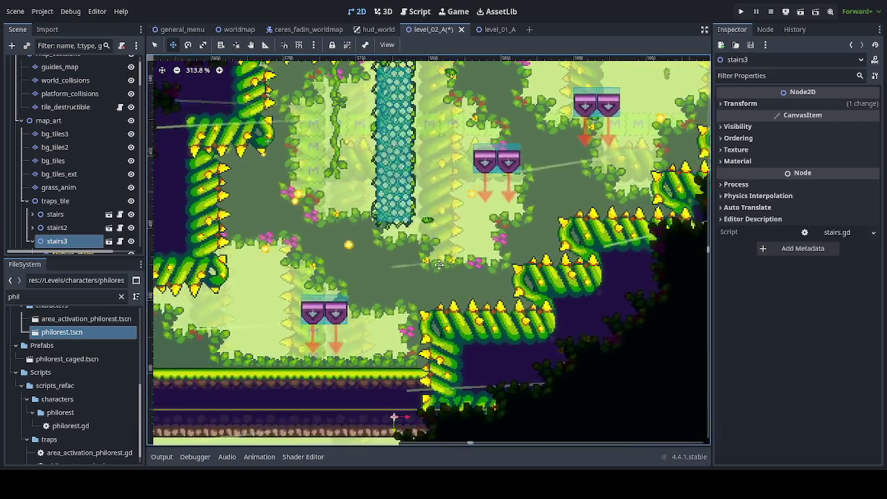
{"action": "scroll", "coordinate": [333, 271], "scroll_direction": "up", "scroll_amount": 3}
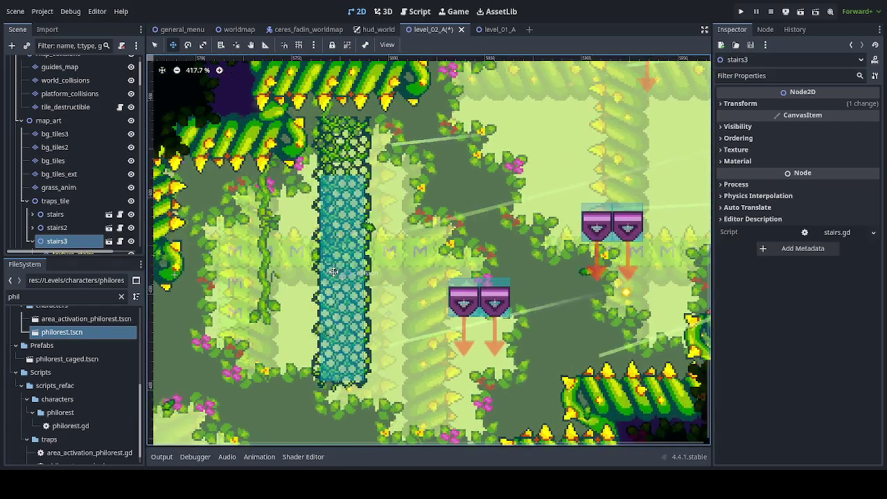
{"action": "scroll", "coordinate": [351, 216], "scroll_direction": "up", "scroll_amount": 1}
{"action": "left_click_drag", "start_coordinate": [352, 215], "coordinate": [351, 148]}
{"action": "scroll", "coordinate": [372, 226], "scroll_direction": "down", "scroll_amount": 2}
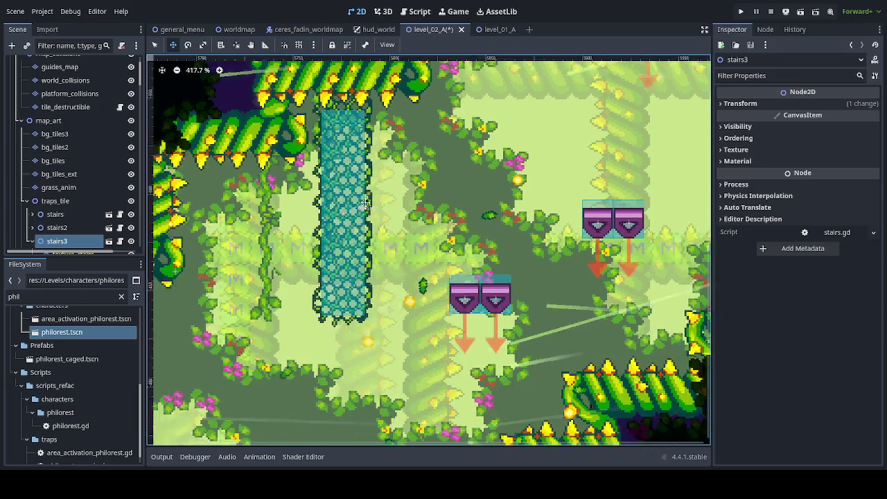
{"action": "scroll", "coordinate": [371, 227], "scroll_direction": "down", "scroll_amount": 2}
{"action": "scroll", "coordinate": [371, 227], "scroll_direction": "down", "scroll_amount": 4}
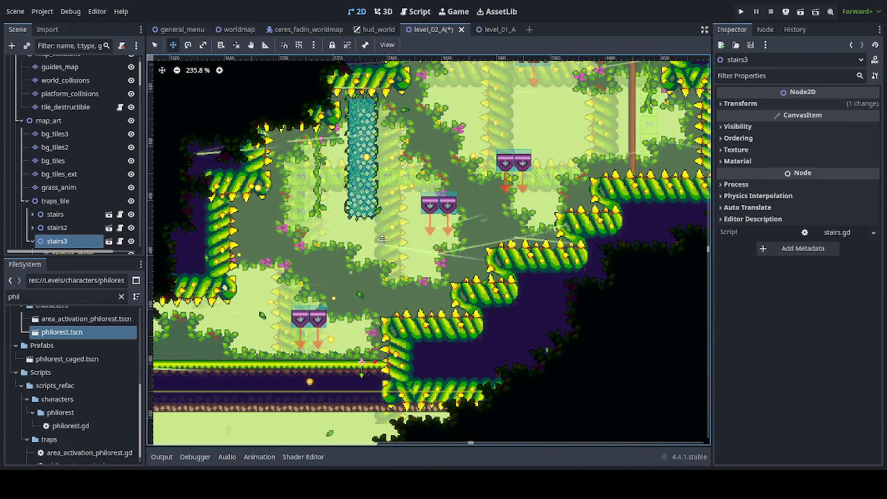
{"action": "scroll", "coordinate": [76, 228], "scroll_direction": "down", "scroll_amount": 3}
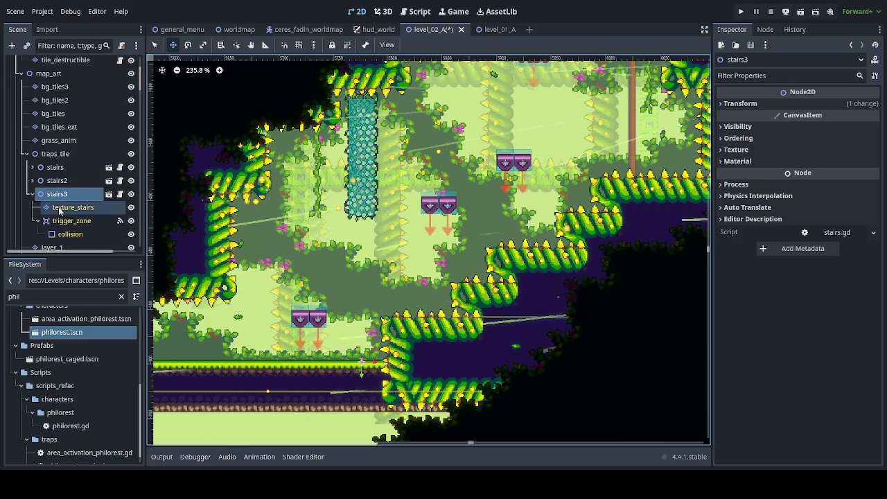
Stretch the bottom edge of the stairs3 trigger-zone collision shape further down.
{"action": "left_click", "coordinate": [80, 234]}
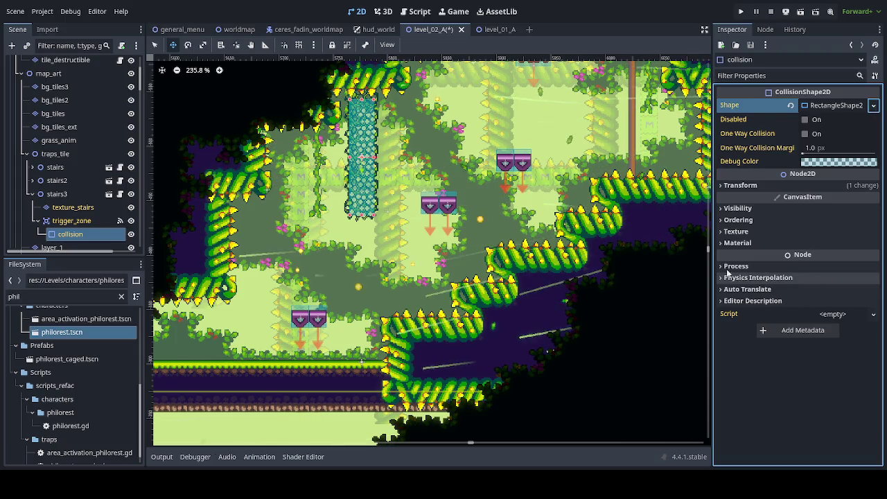
{"action": "key", "text": "q"}
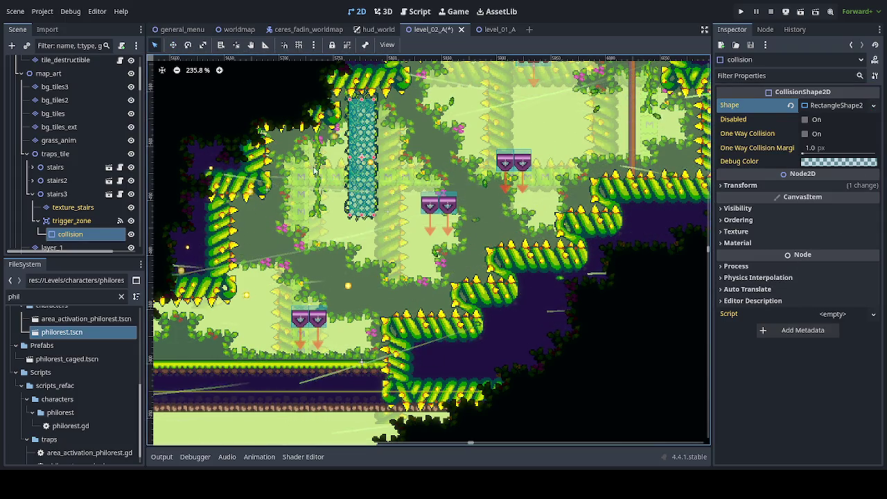
{"action": "left_click_drag", "start_coordinate": [362, 219], "coordinate": [361, 292]}
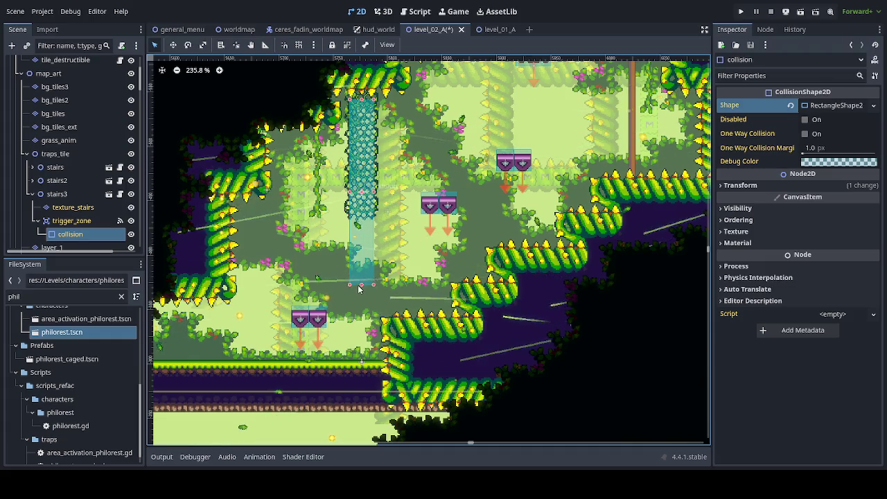
Paint the stair tile on texture_stairs below the existing column to lengthen it.
{"action": "left_click", "coordinate": [69, 207]}
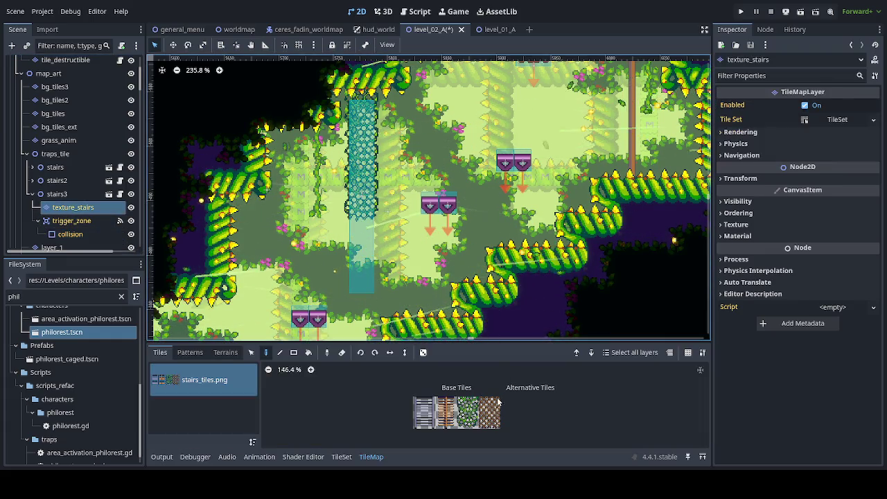
{"action": "left_click", "coordinate": [465, 413]}
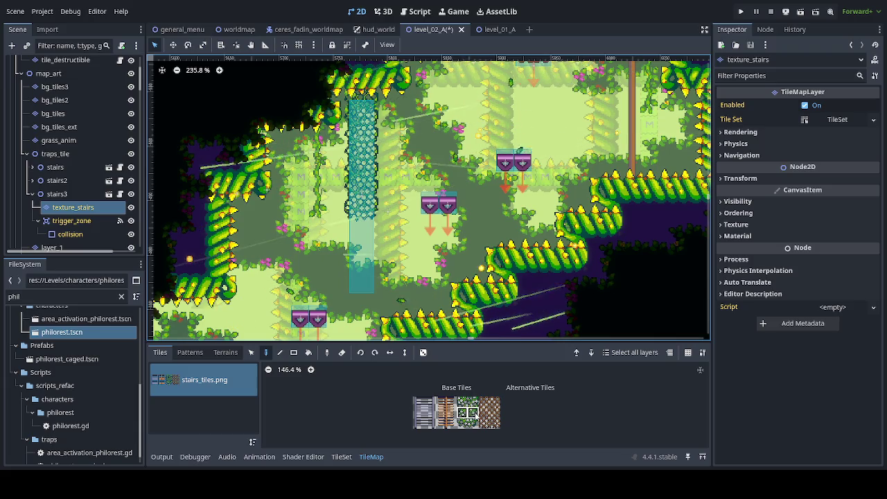
{"action": "left_click_drag", "start_coordinate": [361, 222], "coordinate": [355, 269]}
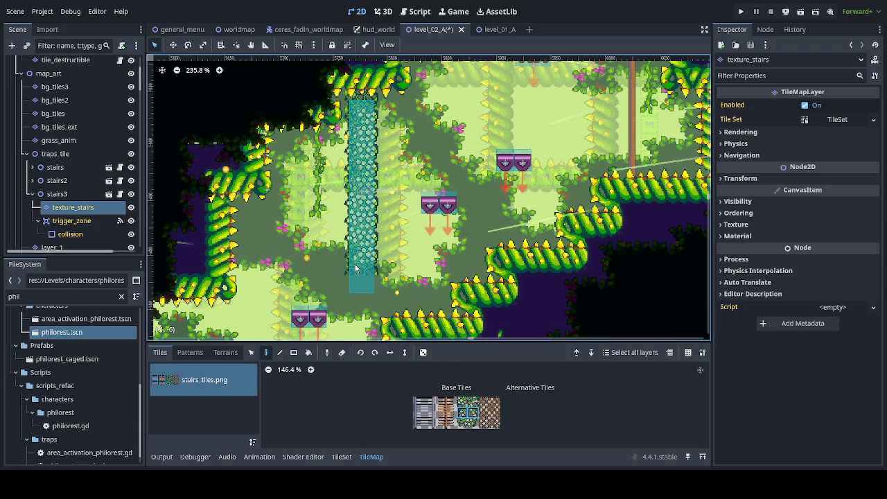
{"action": "scroll", "coordinate": [357, 272], "scroll_direction": "up", "scroll_amount": 1}
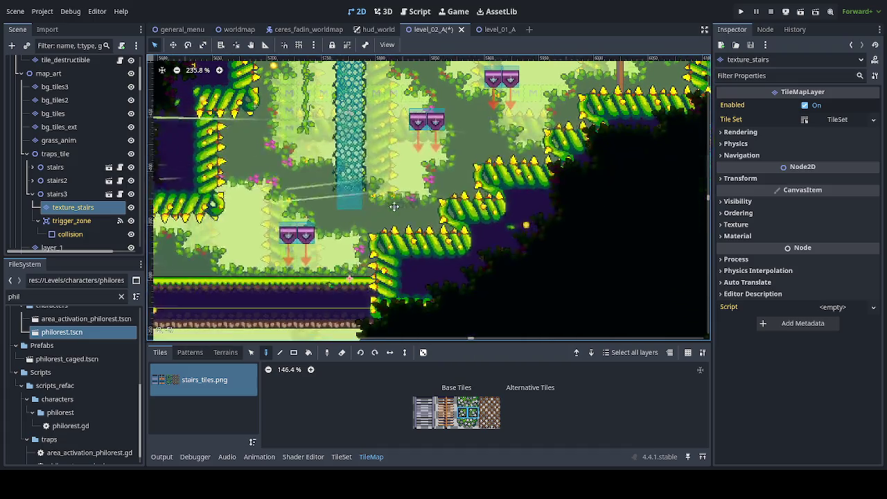
{"action": "scroll", "coordinate": [349, 212], "scroll_direction": "up", "scroll_amount": 1}
{"action": "scroll", "coordinate": [341, 207], "scroll_direction": "up", "scroll_amount": 1}
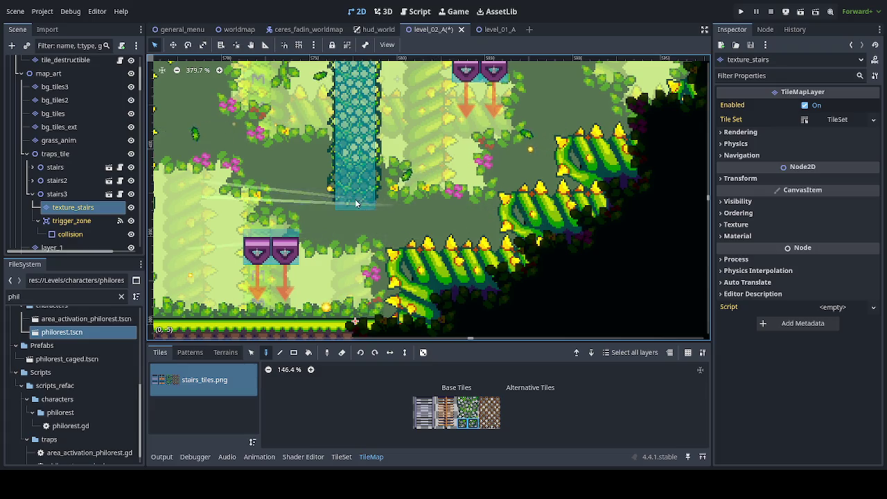
{"action": "scroll", "coordinate": [376, 245], "scroll_direction": "down", "scroll_amount": 1}
{"action": "scroll", "coordinate": [376, 242], "scroll_direction": "down", "scroll_amount": 1}
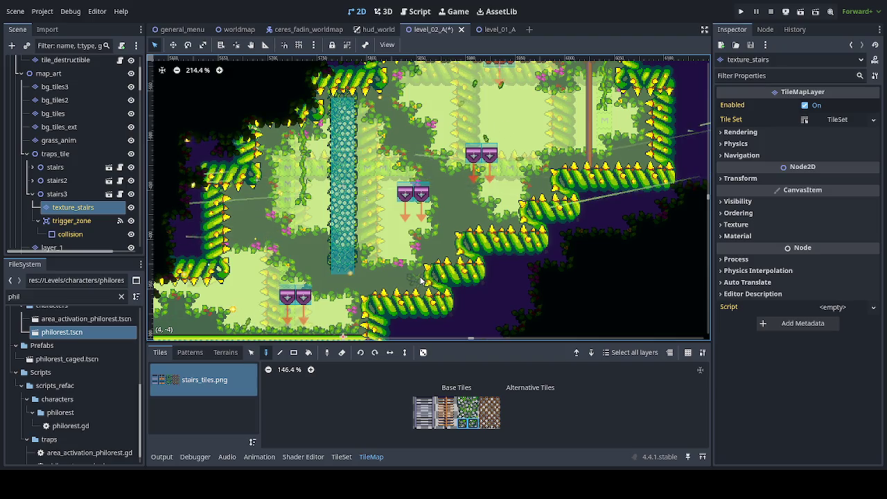
Line the trigger-zone collision's bottom edge up with the stair column's lower end.
{"action": "left_click", "coordinate": [85, 234]}
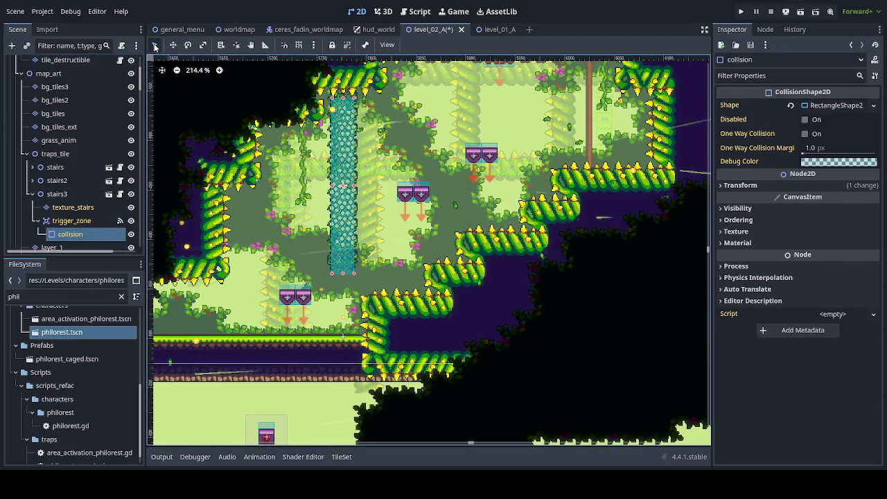
{"action": "scroll", "coordinate": [344, 267], "scroll_direction": "up", "scroll_amount": 3}
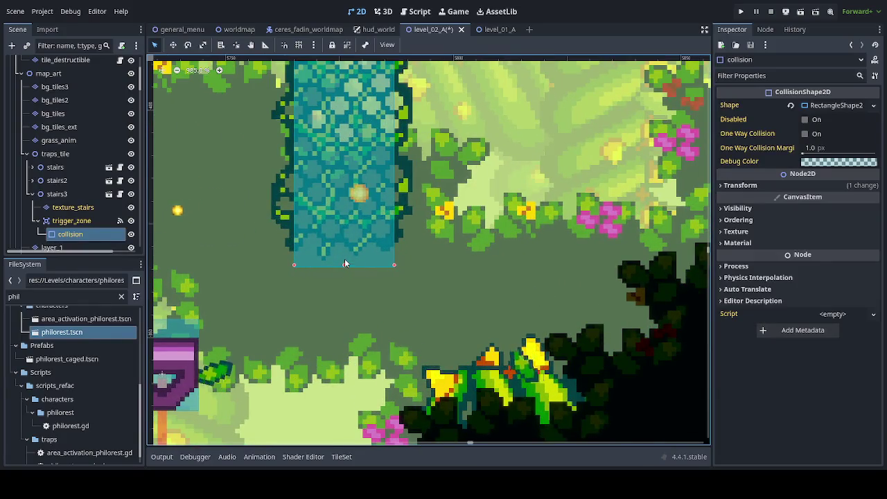
{"action": "left_click_drag", "start_coordinate": [344, 263], "coordinate": [345, 244]}
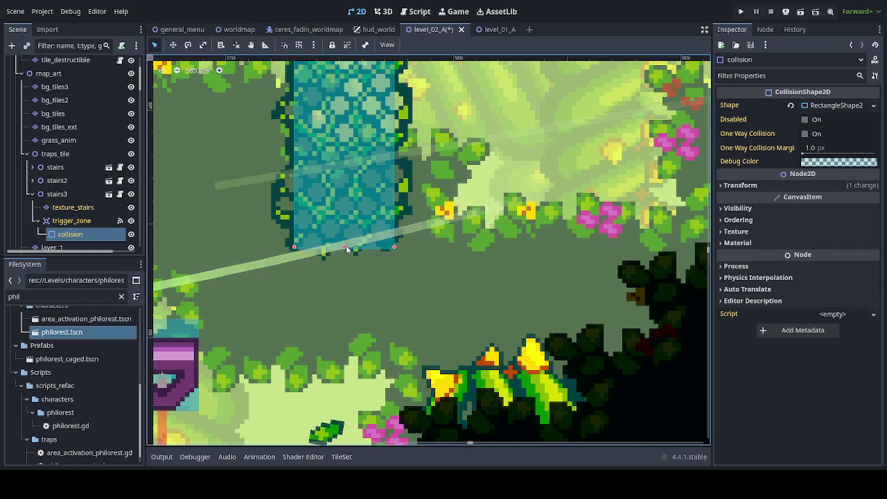
Save the level_02_A scene.
{"action": "scroll", "coordinate": [358, 261], "scroll_direction": "down", "scroll_amount": 1}
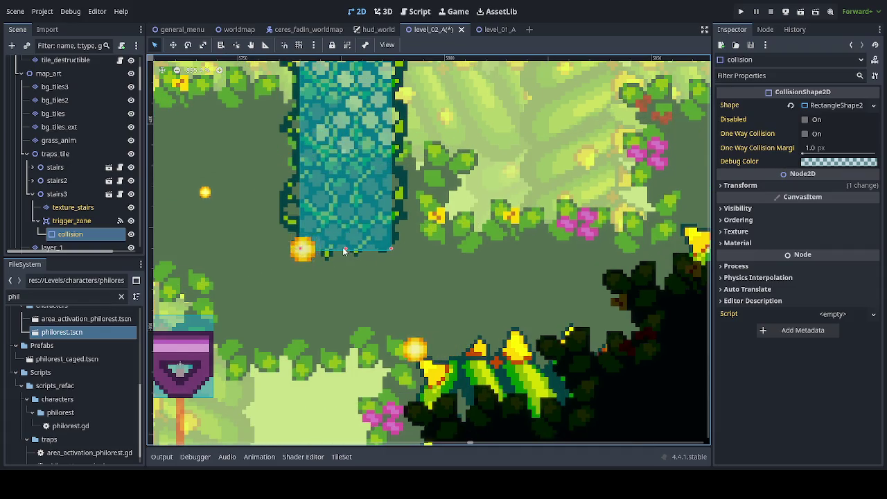
{"action": "scroll", "coordinate": [346, 236], "scroll_direction": "down", "scroll_amount": 5}
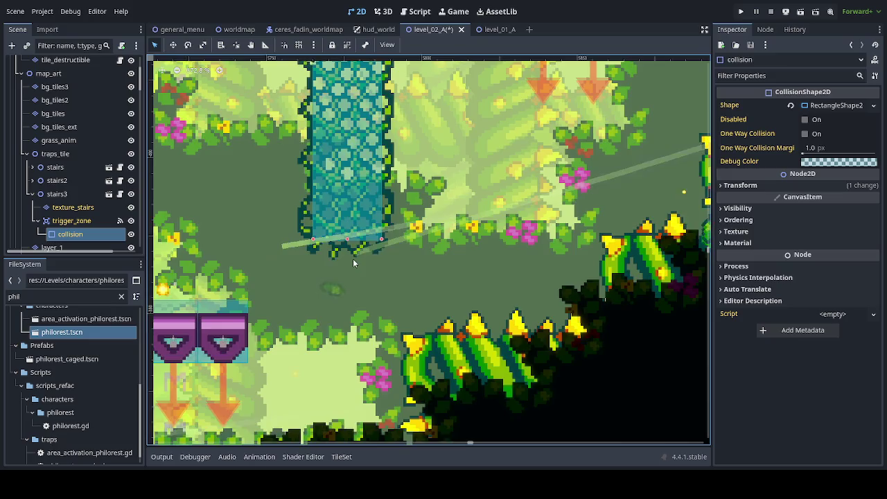
{"action": "scroll", "coordinate": [402, 229], "scroll_direction": "down", "scroll_amount": 3}
{"action": "key", "text": "ctrl+s"}
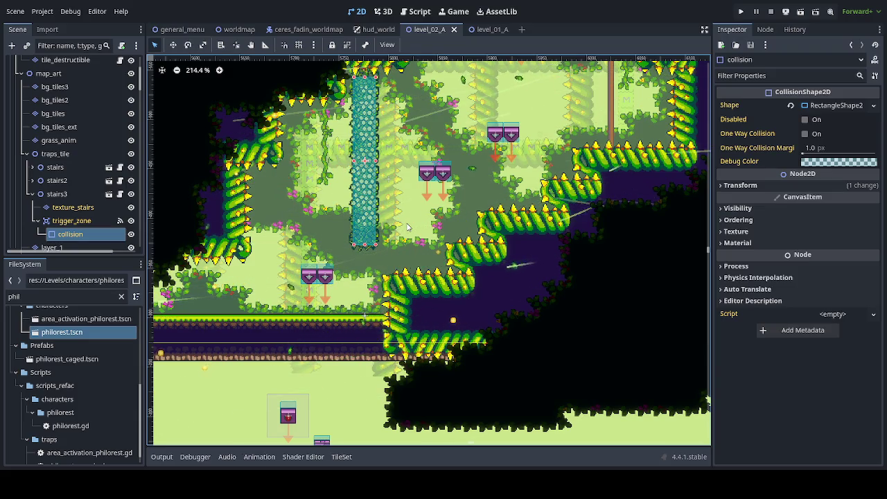
Pan around Level_02_A to inspect the new traps and upper layout.
{"action": "mouse_move", "coordinate": [480, 180]}
{"action": "left_mouse_down"}
{"action": "mouse_move", "coordinate": [397, 326]}
{"action": "mouse_move", "coordinate": [310, 358]}
{"action": "mouse_move", "coordinate": [288, 350]}
{"action": "mouse_move", "coordinate": [269, 287]}
{"action": "mouse_move", "coordinate": [266, 405]}
{"action": "left_mouse_up"}
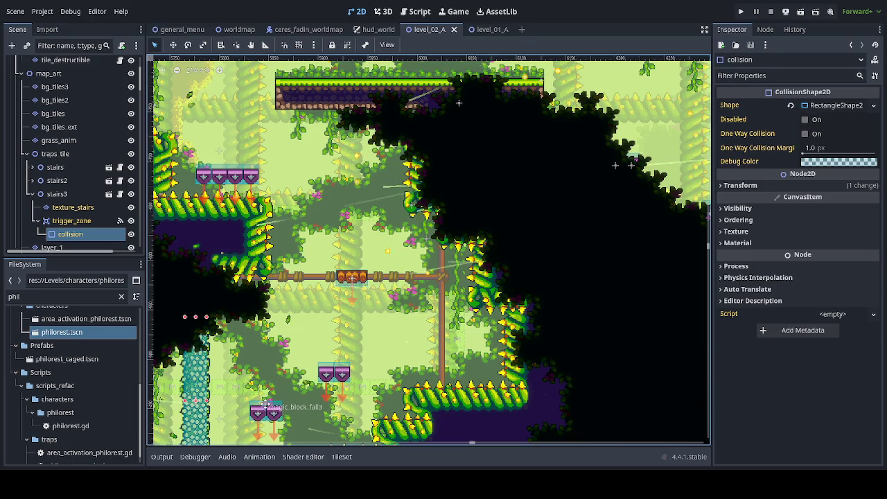
{"action": "scroll", "coordinate": [265, 405], "scroll_direction": "down", "scroll_amount": 2}
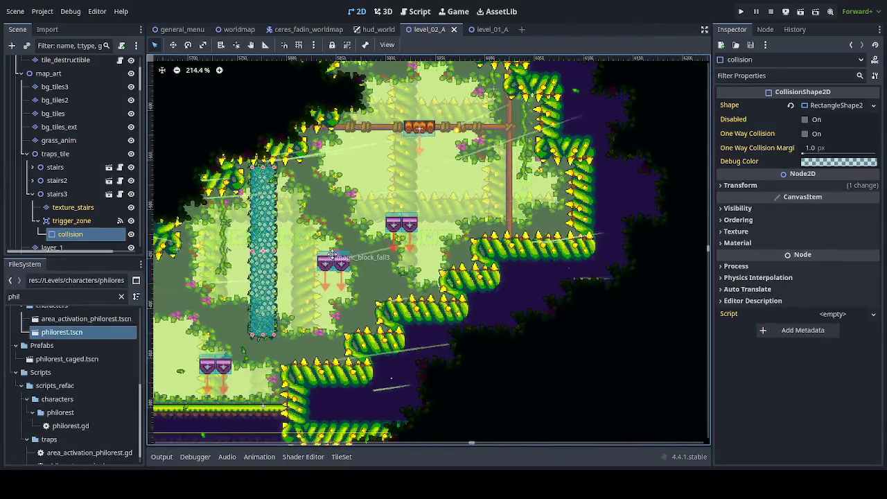
{"action": "scroll", "coordinate": [282, 361], "scroll_direction": "up", "scroll_amount": 2}
{"action": "scroll", "coordinate": [357, 109], "scroll_direction": "up", "scroll_amount": 5}
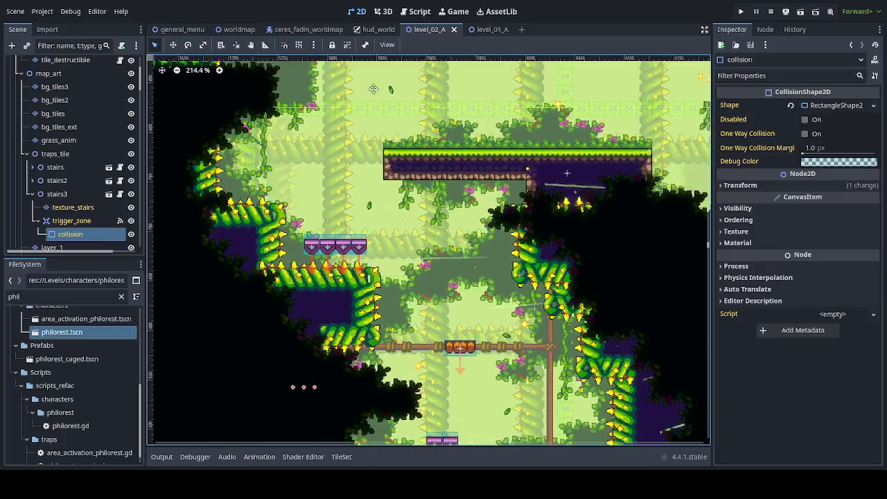
{"action": "mouse_move", "coordinate": [358, 109]}
{"action": "left_mouse_down"}
{"action": "mouse_move", "coordinate": [368, 175]}
{"action": "mouse_move", "coordinate": [351, 163]}
{"action": "mouse_move", "coordinate": [336, 83]}
{"action": "left_mouse_up"}
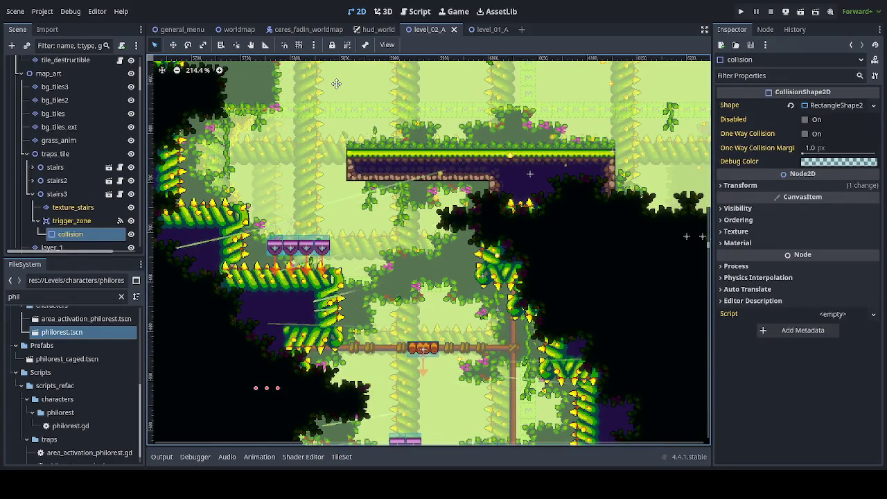
{"action": "mouse_move", "coordinate": [336, 83]}
{"action": "left_mouse_down"}
{"action": "mouse_move", "coordinate": [332, 41]}
{"action": "mouse_move", "coordinate": [320, 75]}
{"action": "mouse_move", "coordinate": [313, 381]}
{"action": "mouse_move", "coordinate": [310, 149]}
{"action": "mouse_move", "coordinate": [309, 210]}
{"action": "mouse_move", "coordinate": [271, 306]}
{"action": "mouse_move", "coordinate": [270, 336]}
{"action": "left_mouse_up"}
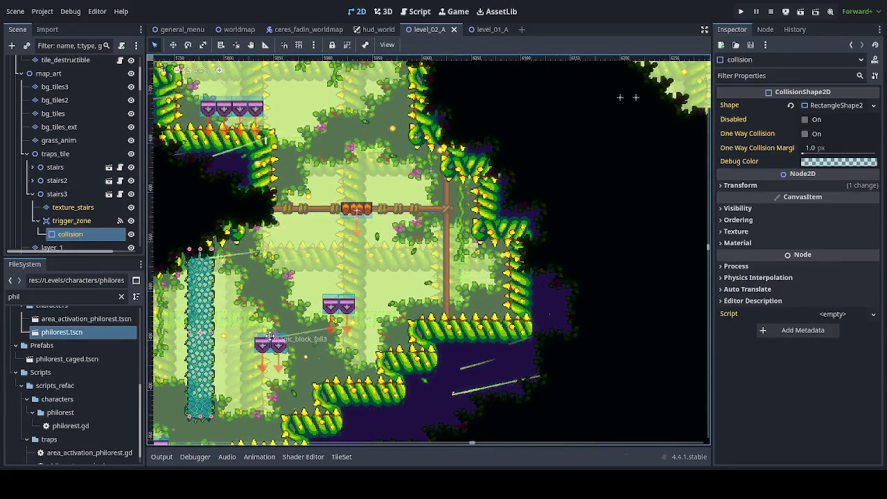
Return to the stair column area, then save level_02_A and launch the game.
{"action": "mouse_move", "coordinate": [272, 346]}
{"action": "left_mouse_down"}
{"action": "mouse_move", "coordinate": [269, 392]}
{"action": "mouse_move", "coordinate": [272, 328]}
{"action": "mouse_move", "coordinate": [291, 298]}
{"action": "mouse_move", "coordinate": [328, 300]}
{"action": "mouse_move", "coordinate": [331, 273]}
{"action": "mouse_move", "coordinate": [313, 292]}
{"action": "left_mouse_up"}
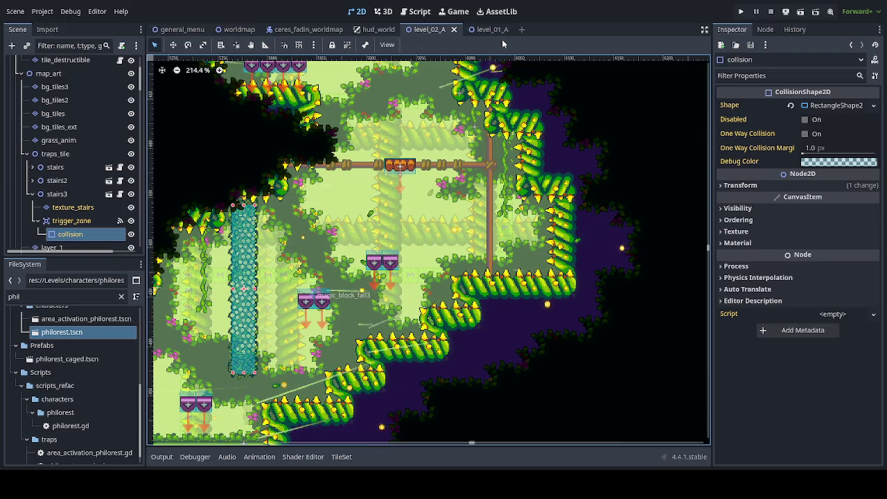
{"action": "key", "text": "ctrl+s"}
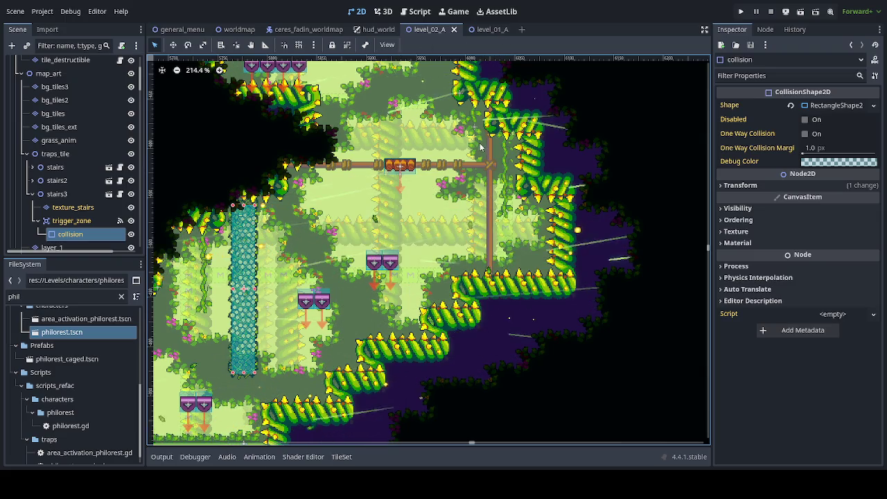
{"action": "key", "text": "ctrl+s"}
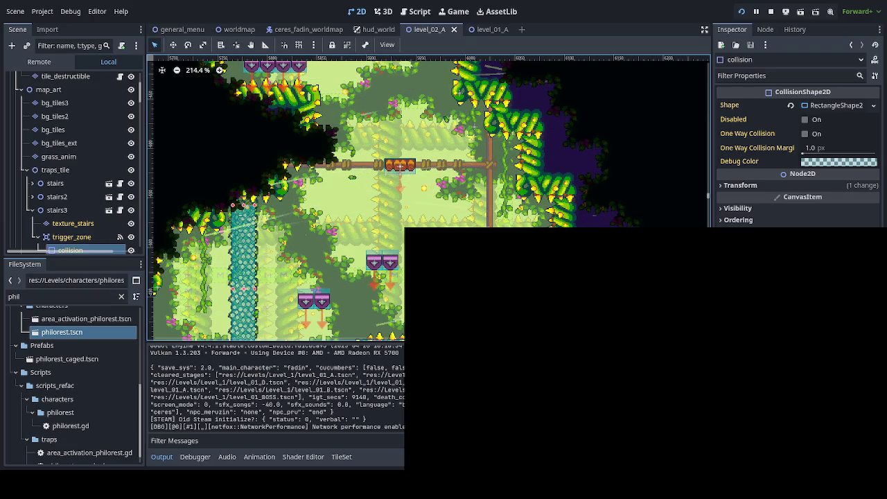
Choose Continuar, enter Floresta Abelhuda 1 from the world map, and climb the vine.
{"action": "key", "text": "Down"}
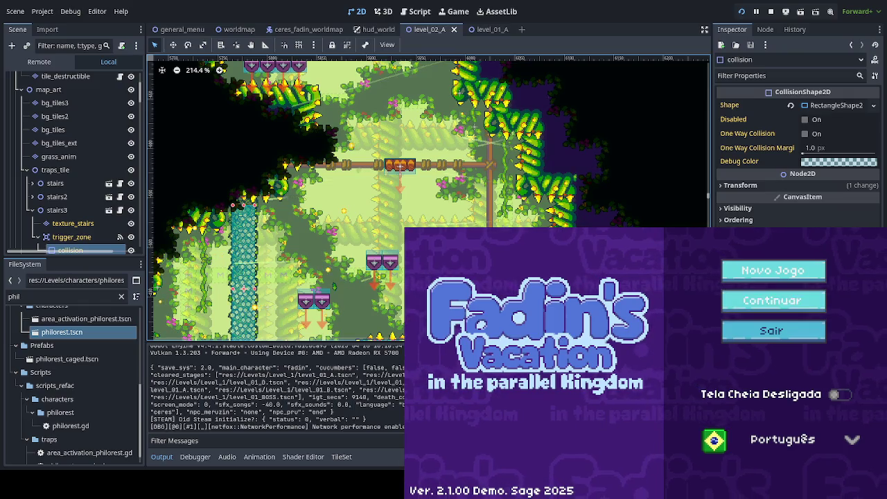
{"action": "key", "text": "Return"}
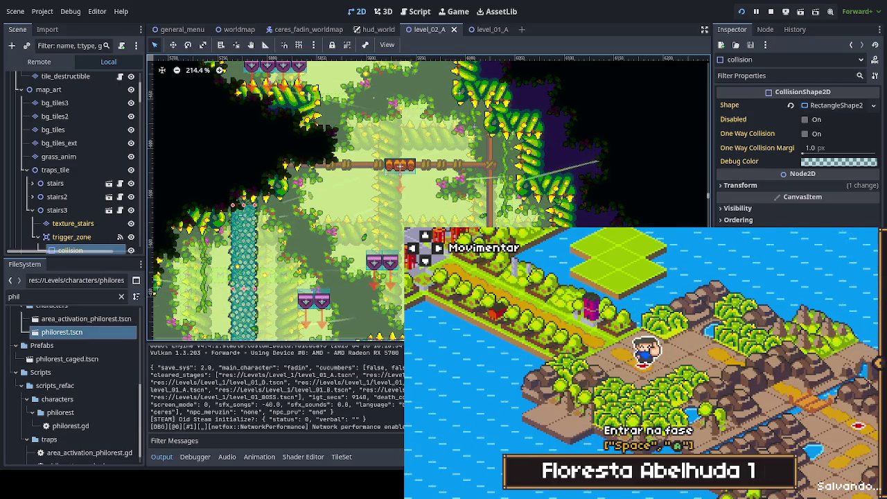
{"action": "key", "text": "space"}
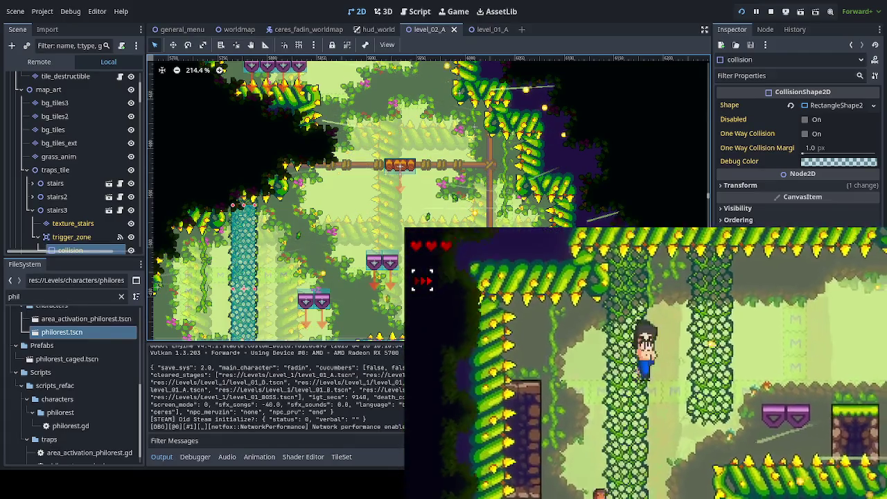
{"action": "key", "text": "Up"}
Move right across the pillar and chained platform, getting launched up past the red jumper.
{"action": "key", "text": "Right"}
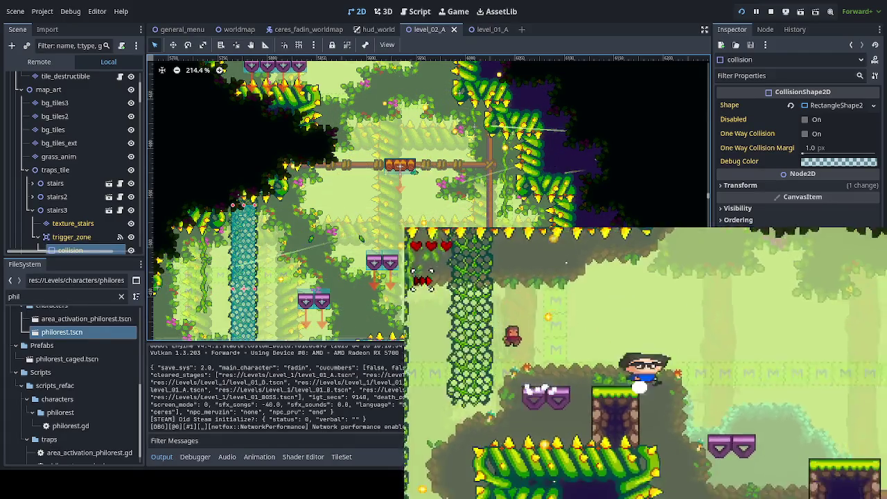
{"action": "key", "text": "Right"}
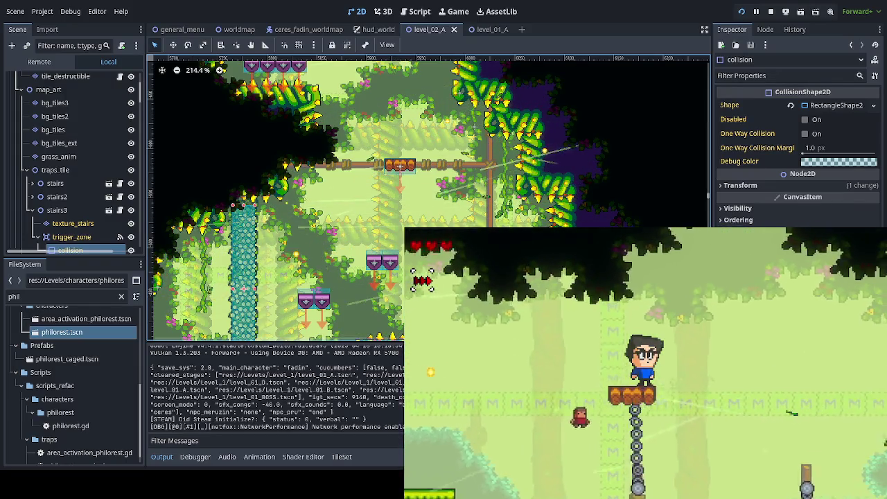
{"action": "key", "text": "space"}
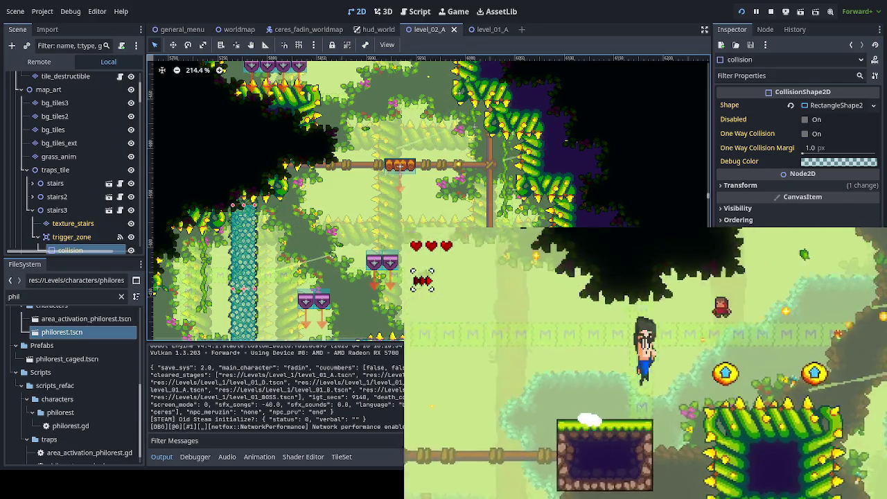
{"action": "key", "text": "Right"}
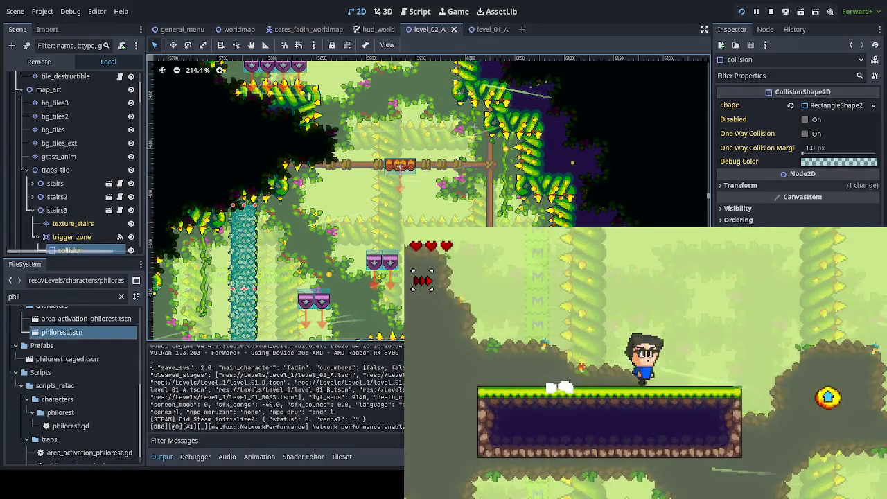
{"action": "key", "text": "Right"}
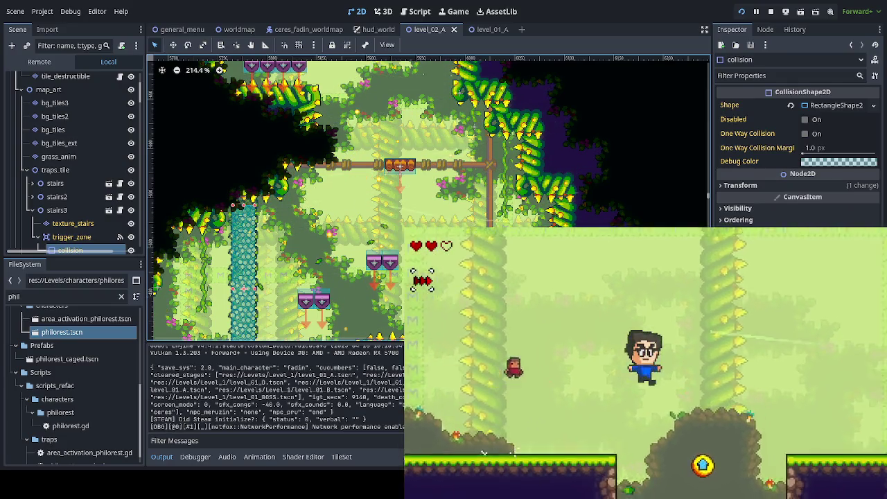
Ride the chain up to the orange platform, then jump up past the wooden and purple platforms and the bee.
{"action": "key", "text": "Up"}
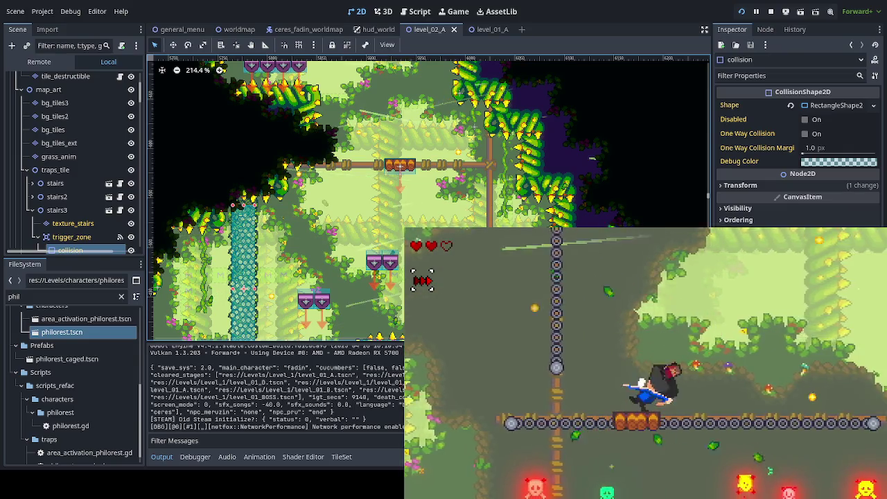
{"action": "key", "text": "Right"}
{"action": "key", "text": "space"}
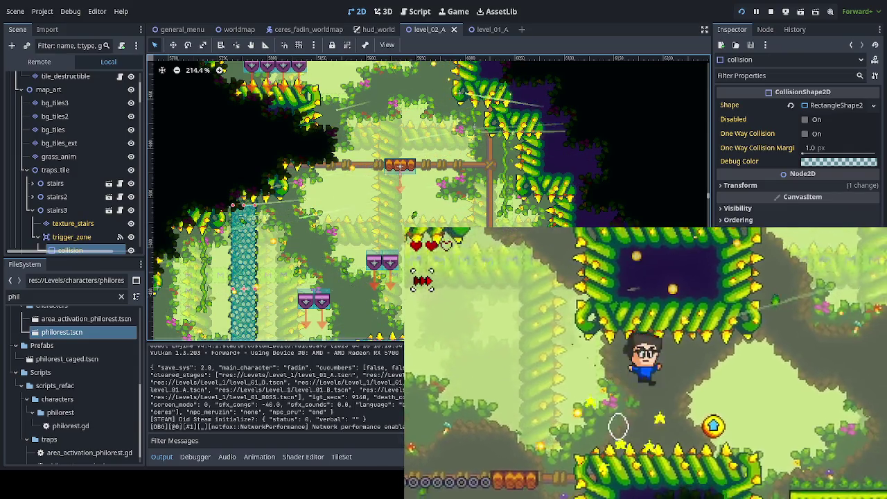
{"action": "key", "text": "space"}
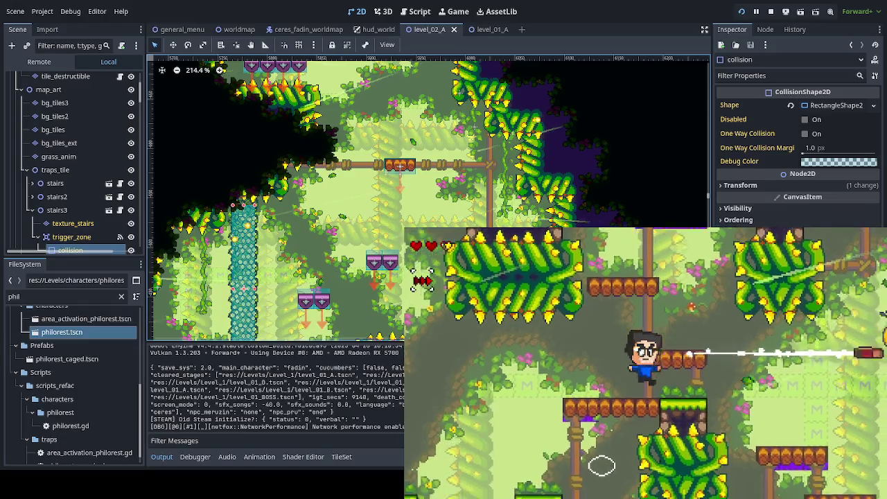
{"action": "key", "text": "space"}
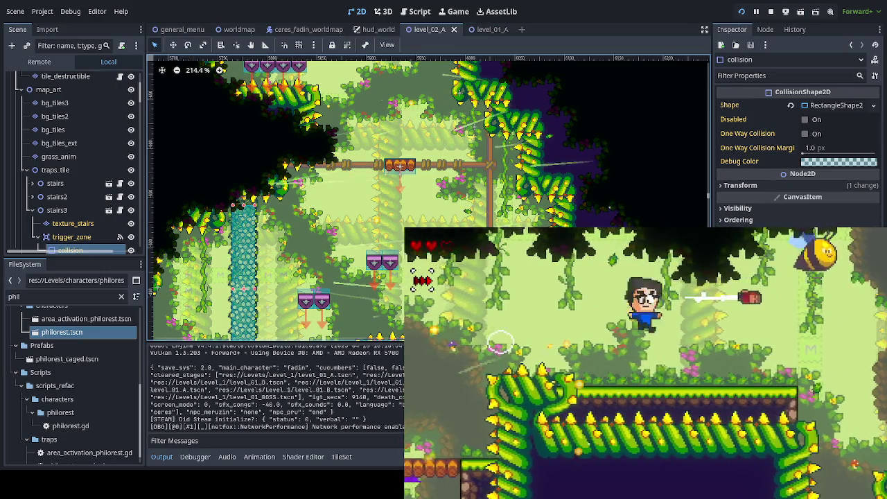
{"action": "key", "text": "space"}
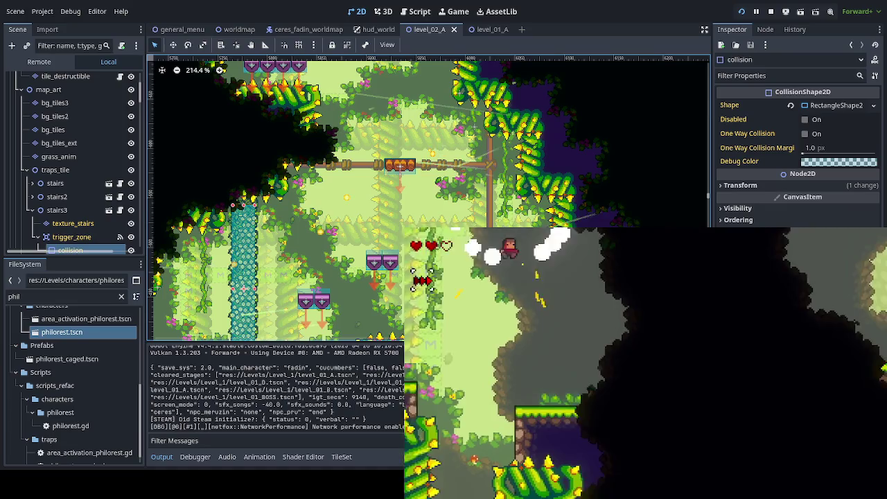
Run right through the frog and mushroom rooms into the next area.
{"action": "key", "text": "Right"}
{"action": "key", "text": "space"}
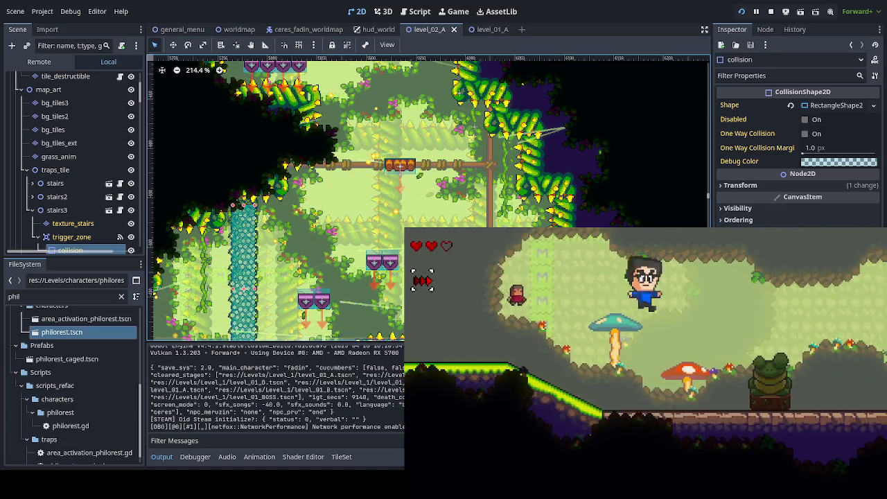
{"action": "key", "text": "Right"}
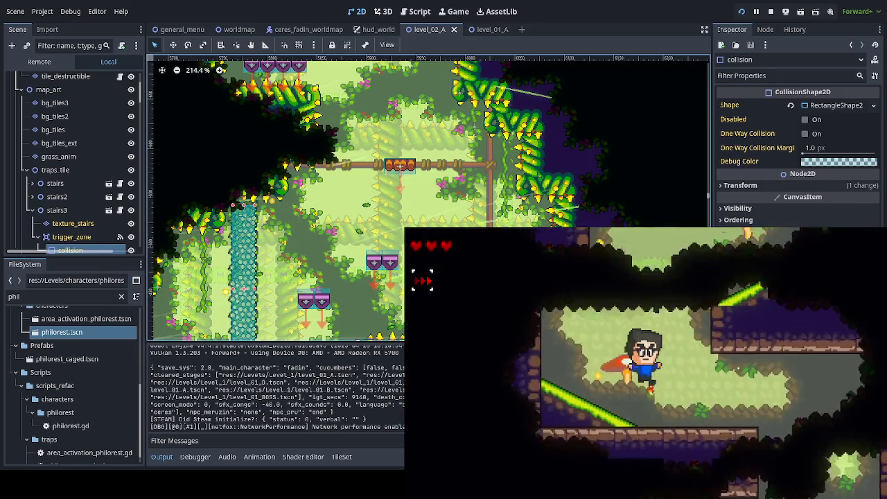
{"action": "key", "text": "Left"}
{"action": "key", "text": "Left"}
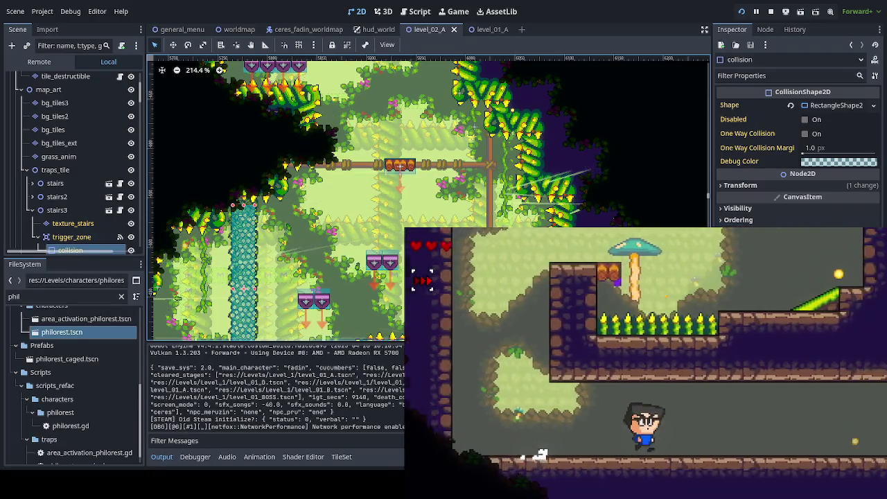
{"action": "key", "text": "Right"}
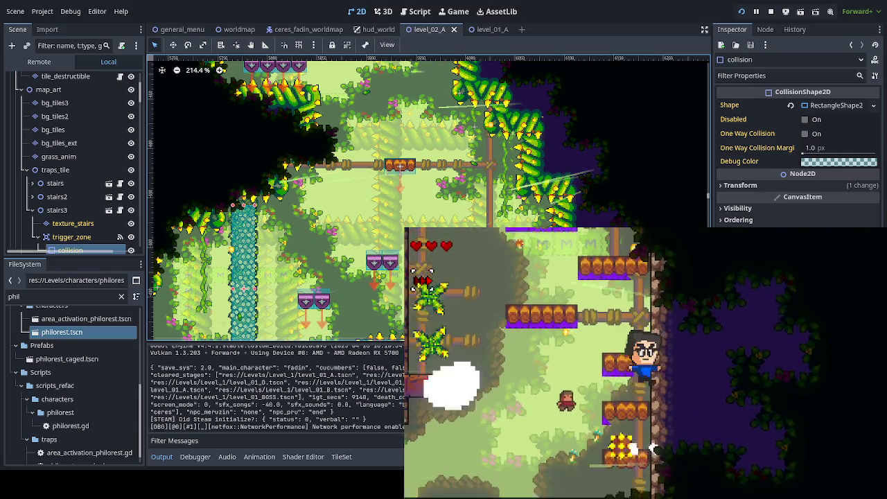
Dash up through the platform rooms, drop to the grassy floor and head right past the vine column.
{"action": "key", "text": "Up"}
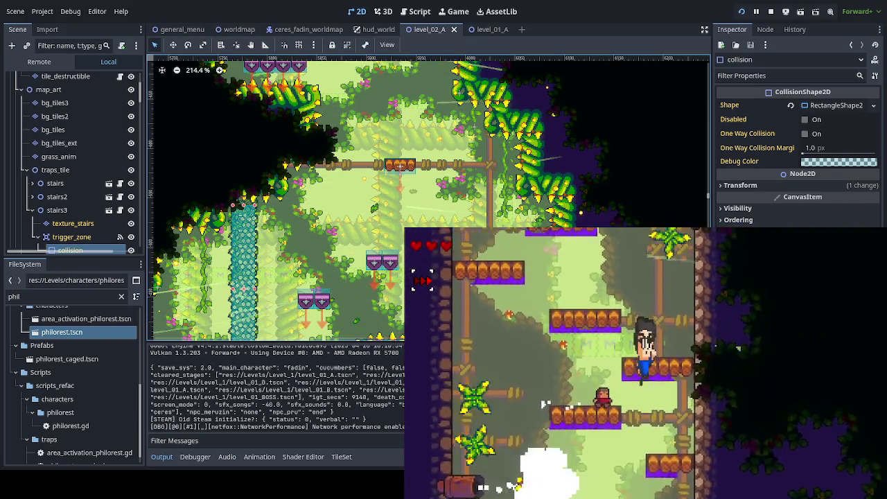
{"action": "key", "text": "Right"}
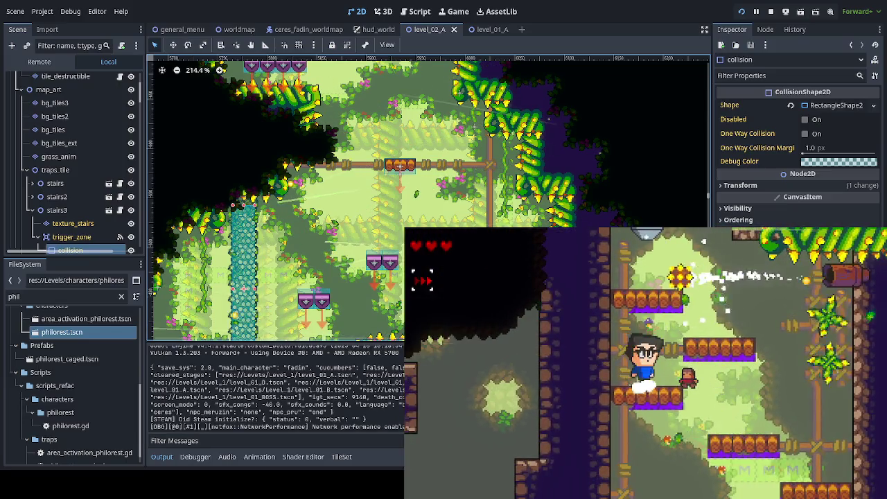
{"action": "key", "text": "Up"}
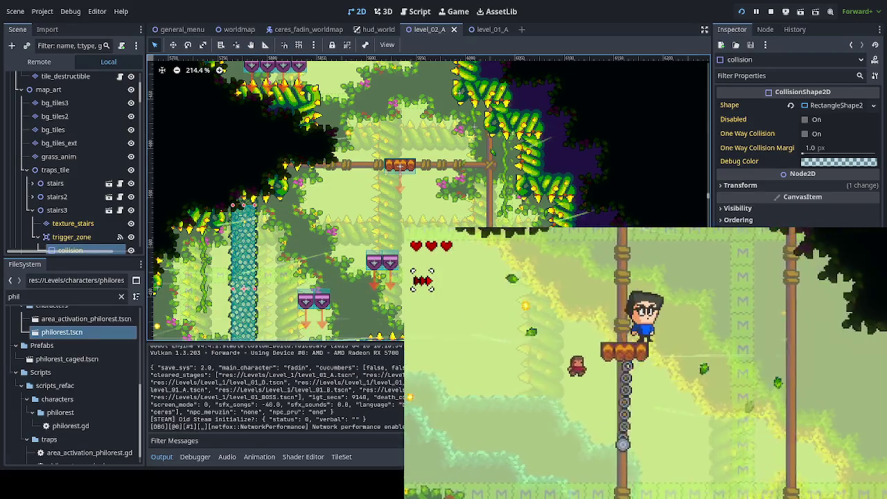
{"action": "key", "text": "Up"}
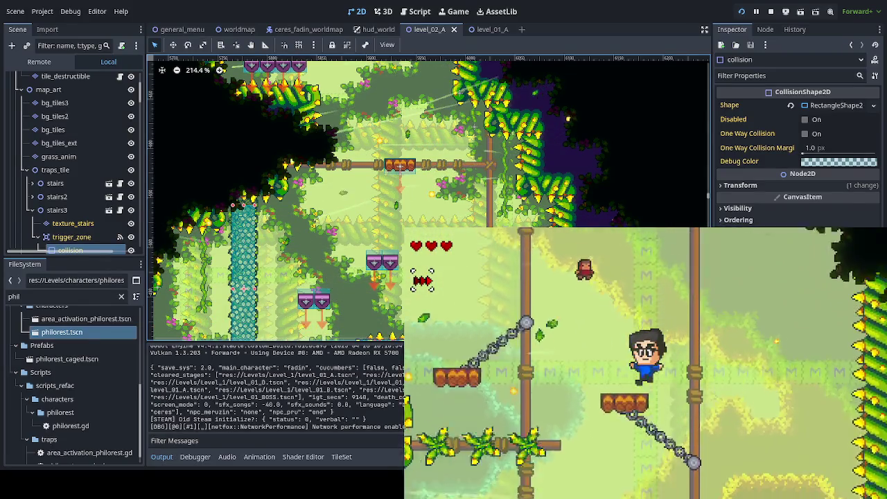
{"action": "key", "text": "Up"}
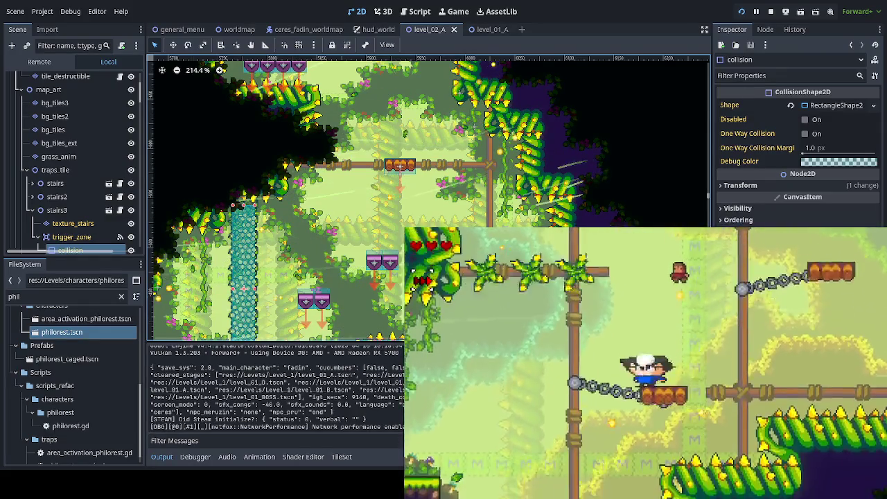
{"action": "key", "text": "Left"}
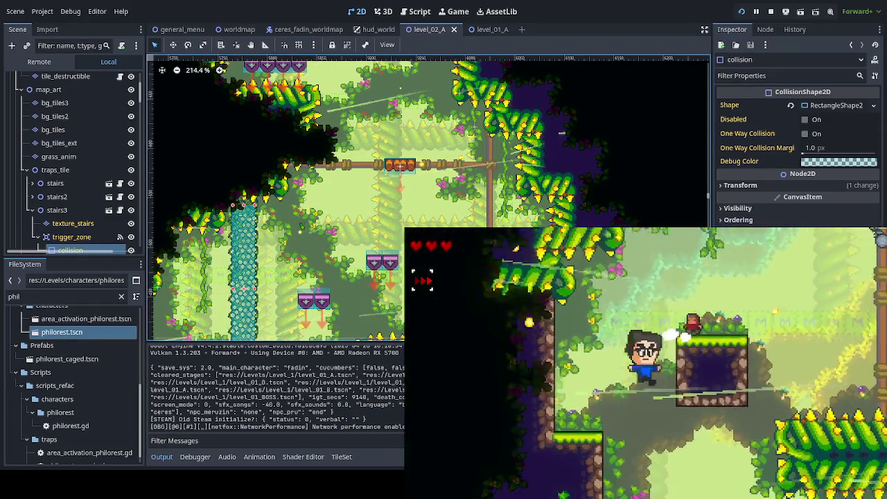
{"action": "key", "text": "Right"}
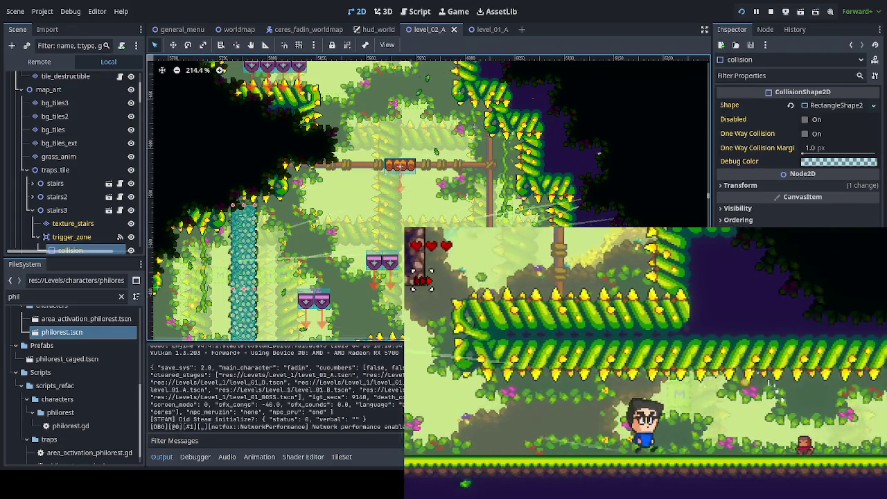
{"action": "key", "text": "Right"}
{"action": "key", "text": "Up"}
{"action": "key", "text": "Right"}
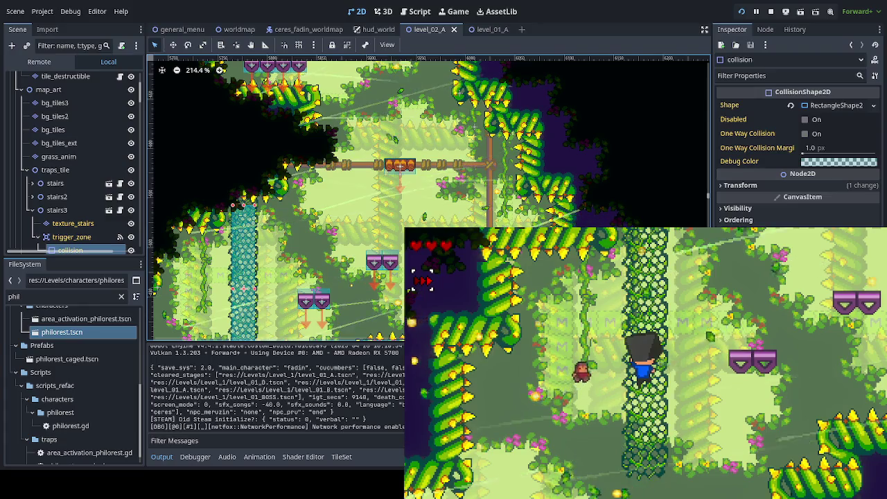
Climb down and back up the vine column, jump off into the bee to take damage, and drop to the floor.
{"action": "key", "text": "Right"}
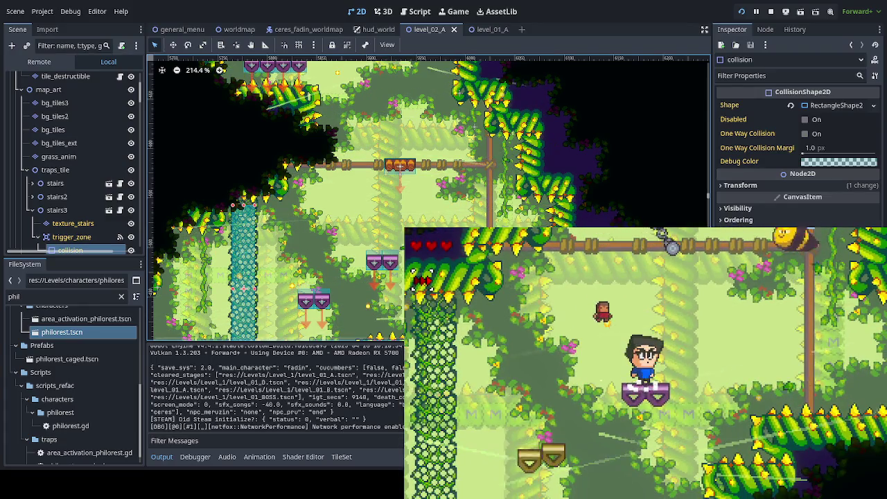
{"action": "key", "text": "Left"}
{"action": "key", "text": "Down"}
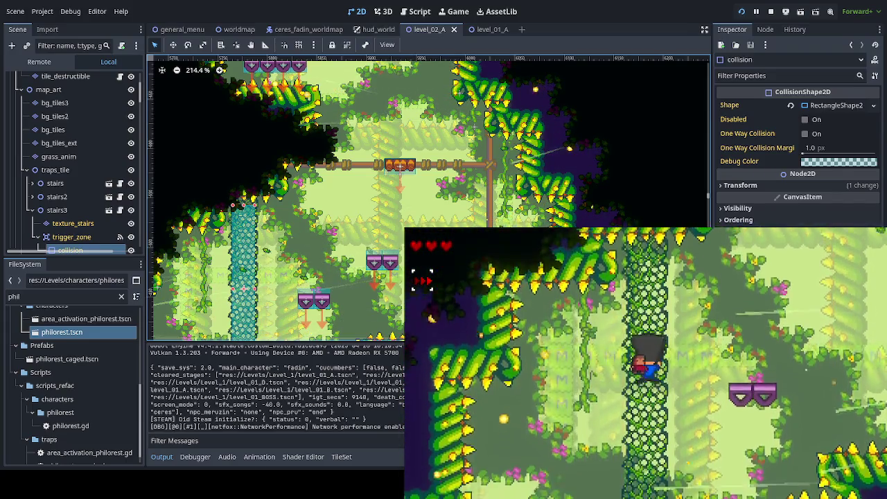
{"action": "key", "text": "Up"}
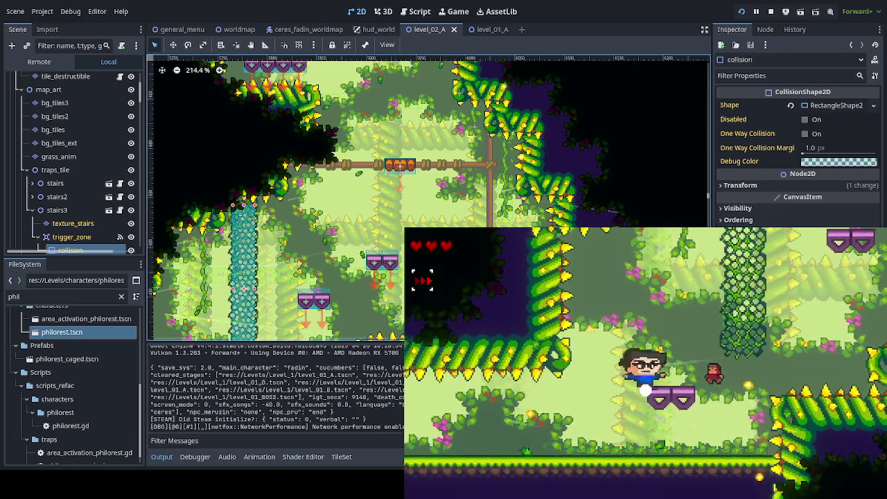
{"action": "key", "text": "Right"}
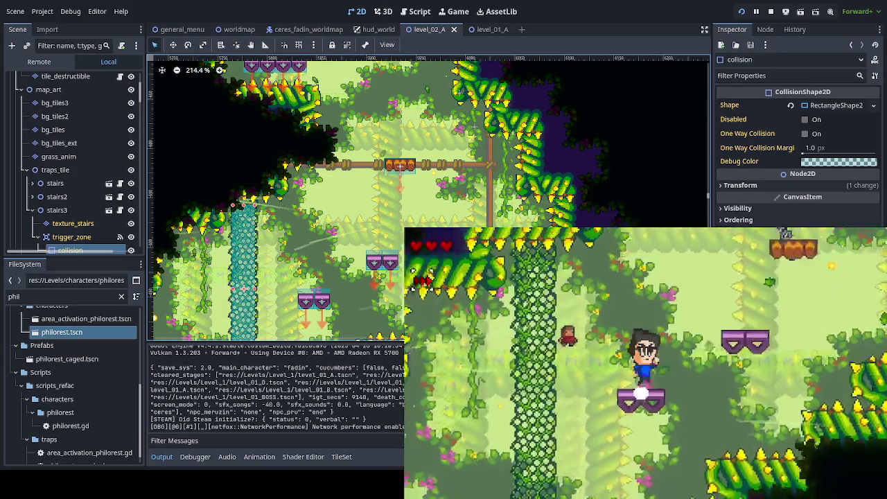
{"action": "key", "text": "space"}
{"action": "key", "text": "Right"}
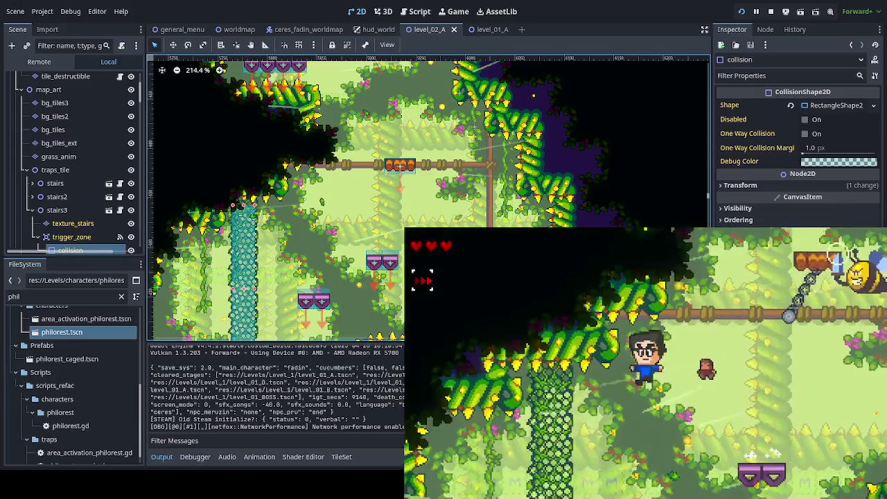
{"action": "key", "text": "Down"}
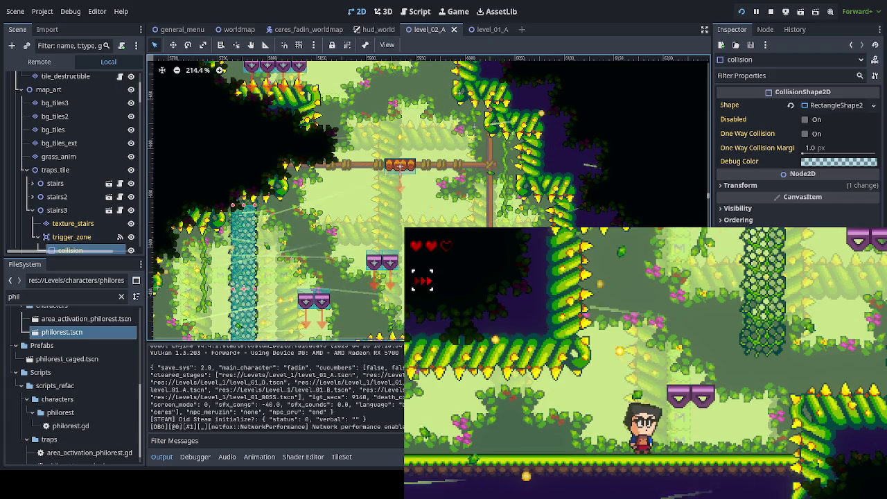
Jump back onto the vine column, try the higher platforms, climb again, then select a magic_block_fall block in the editor.
{"action": "key", "text": "space"}
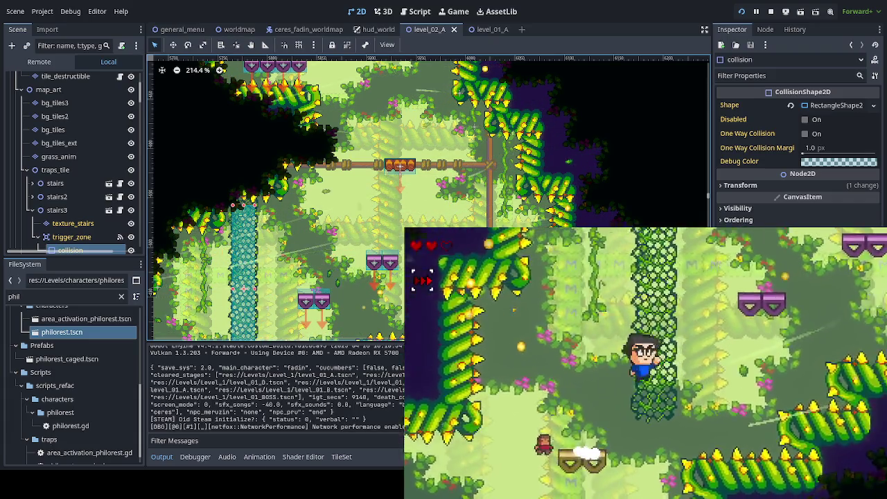
{"action": "key", "text": "Right"}
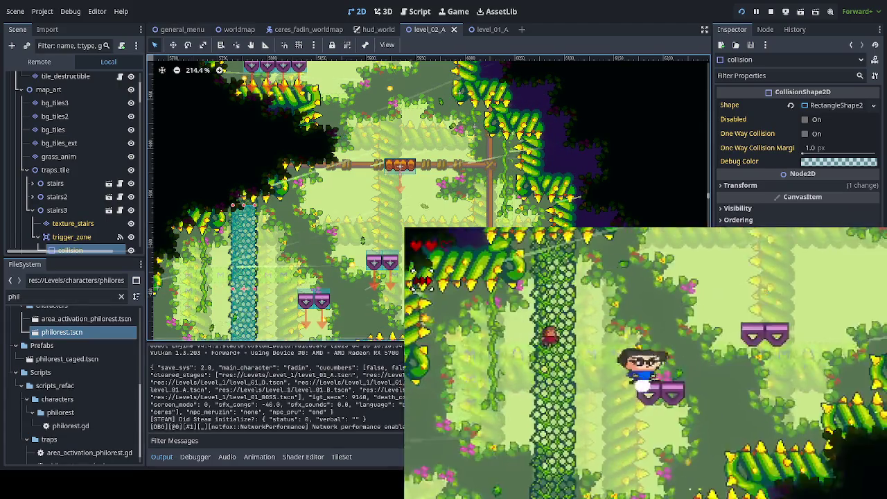
{"action": "key", "text": "Right"}
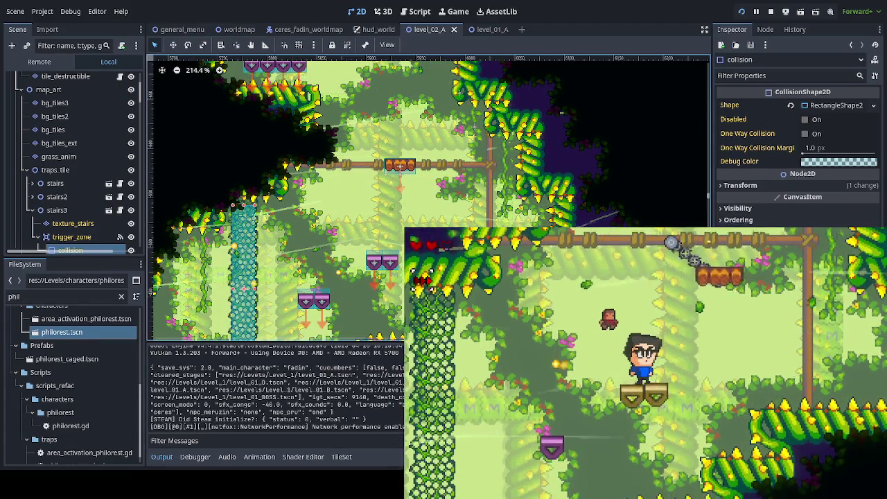
{"action": "key", "text": "Down"}
{"action": "key", "text": "Left"}
{"action": "key", "text": "Up"}
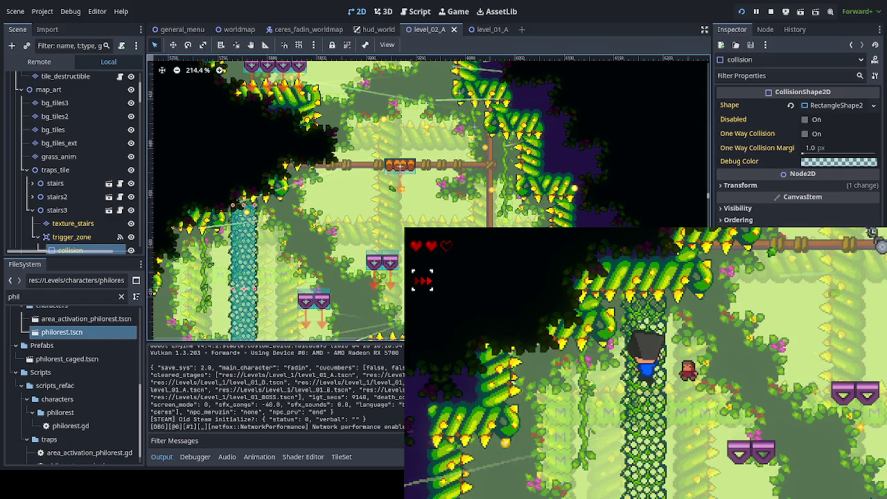
{"action": "left_click", "coordinate": [375, 264]}
Duplicate the two selected magic_block_fall blocks and raise the copies about 35 px above the originals.
{"action": "left_click", "coordinate": [390, 264], "text": "shift"}
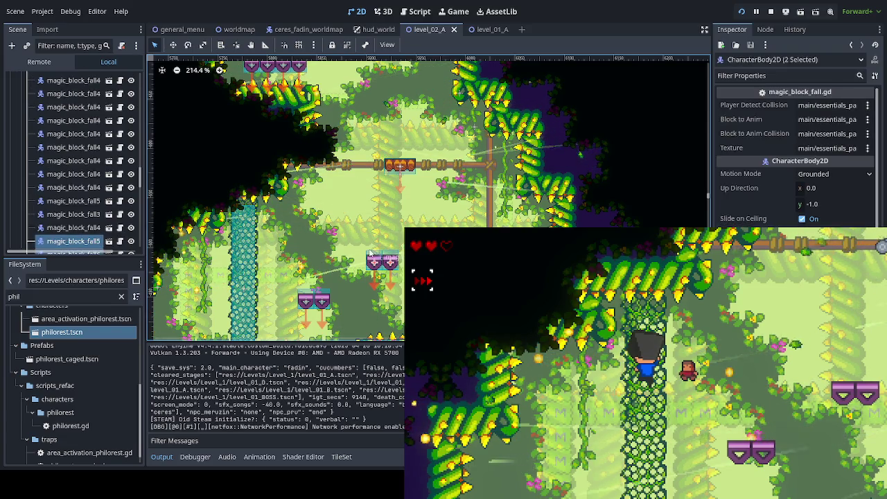
{"action": "key", "text": "ctrl+d"}
{"action": "left_click", "coordinate": [173, 44]}
{"action": "left_click_drag", "start_coordinate": [400, 263], "coordinate": [401, 221]}
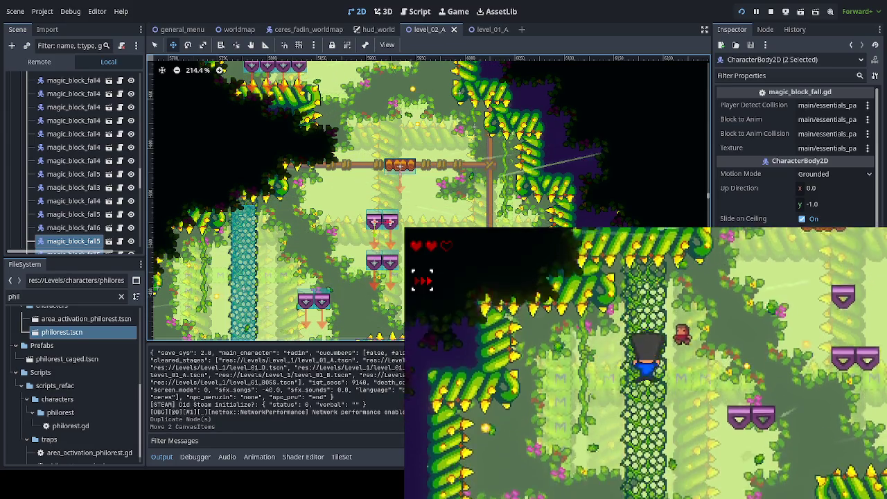
{"action": "key", "text": "space"}
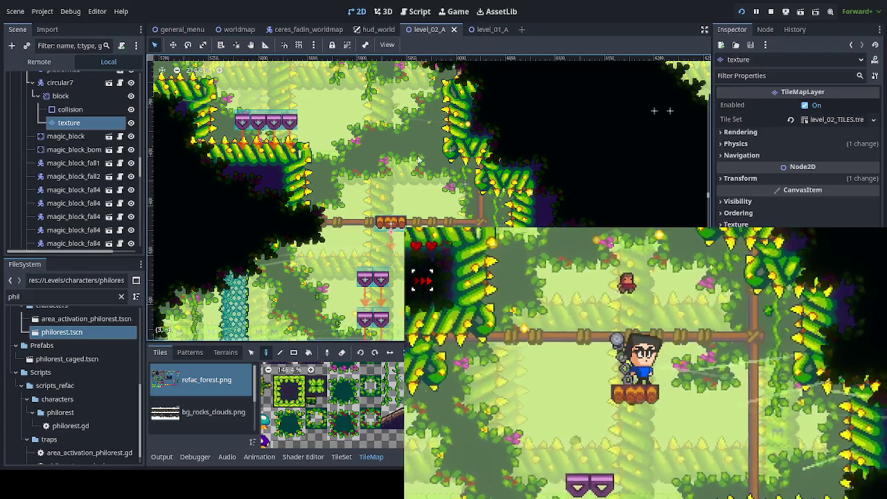
Find and select the stairs3 climbing column in the Scene dock.
{"action": "scroll", "coordinate": [421, 162], "scroll_direction": "up", "scroll_amount": 2}
{"action": "scroll", "coordinate": [410, 78], "scroll_direction": "down", "scroll_amount": 3}
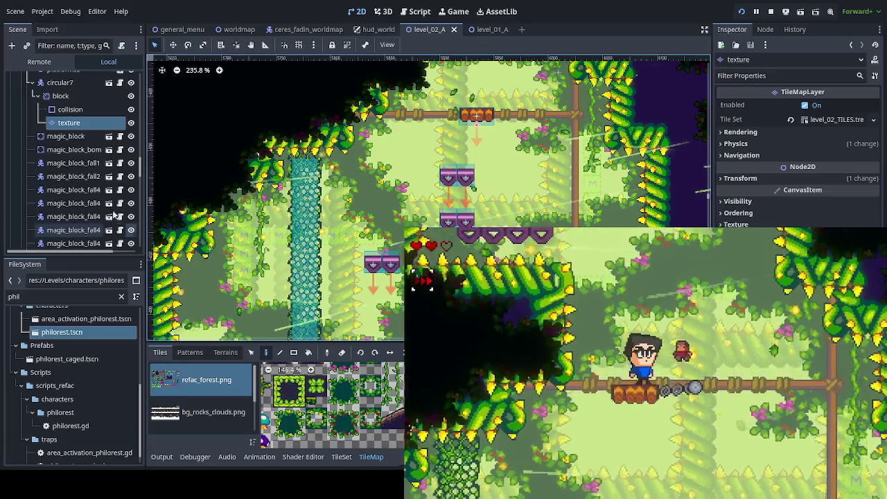
{"action": "left_click", "coordinate": [73, 149]}
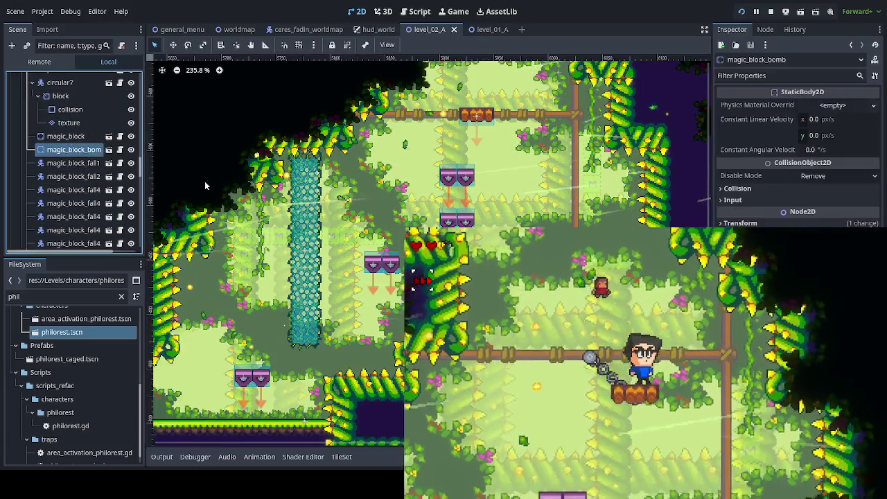
{"action": "left_click", "coordinate": [167, 176]}
{"action": "scroll", "coordinate": [74, 148], "scroll_direction": "up", "scroll_amount": 2}
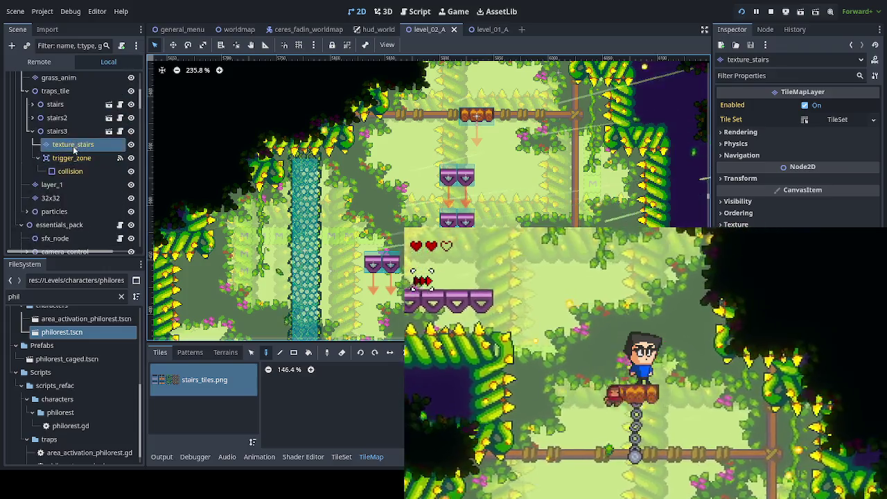
{"action": "left_click", "coordinate": [32, 132]}
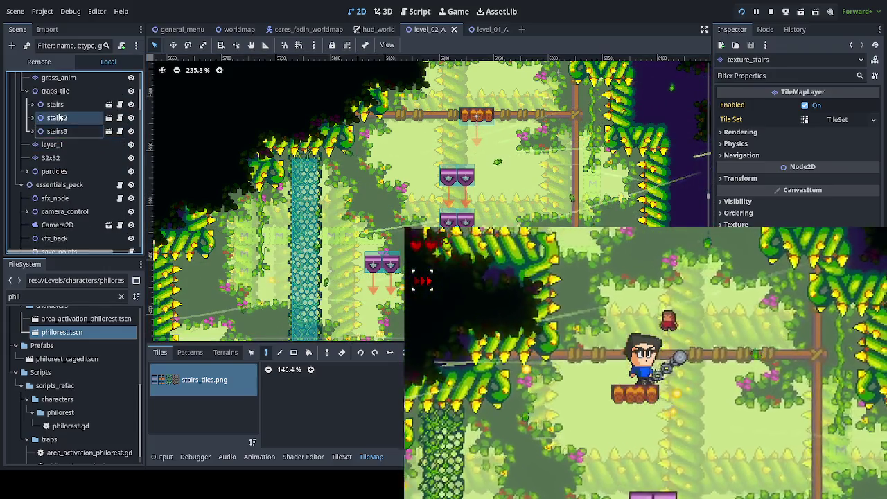
{"action": "left_click", "coordinate": [56, 118]}
{"action": "left_click", "coordinate": [54, 133]}
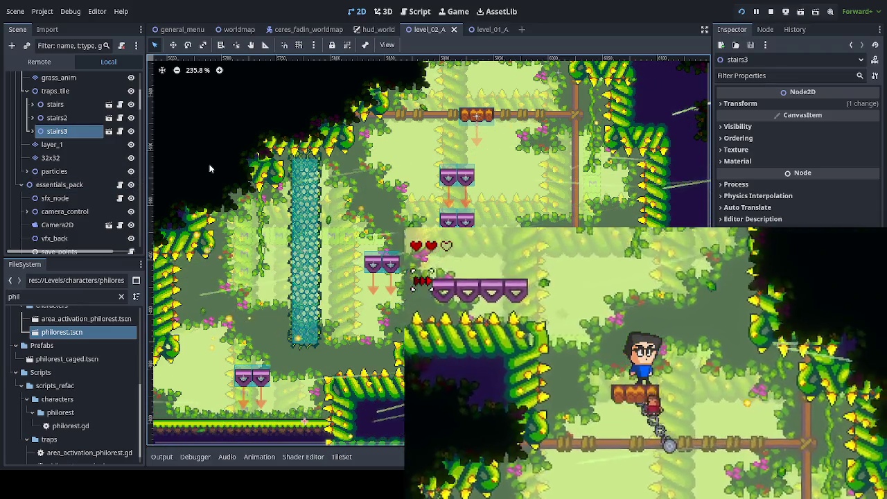
Duplicate stairs3 as stairs4, shift it one tile up and right, and nudge it into place.
{"action": "key", "text": "ctrl+d"}
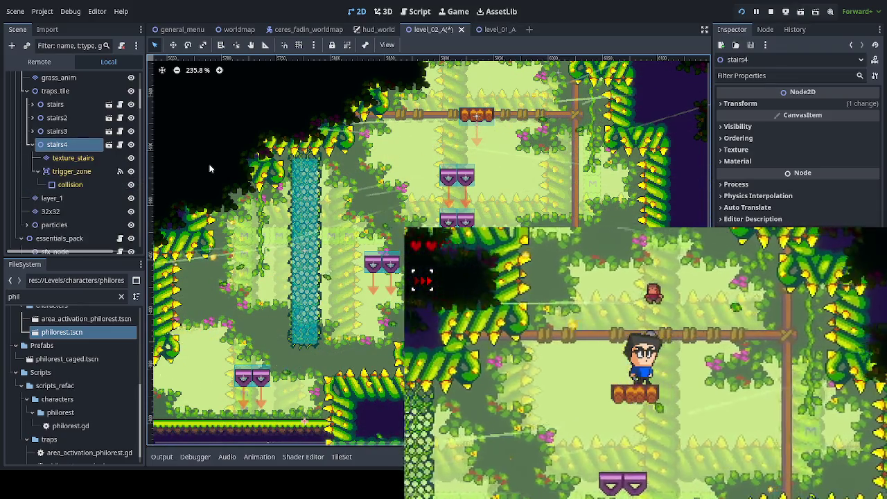
{"action": "key", "text": "w"}
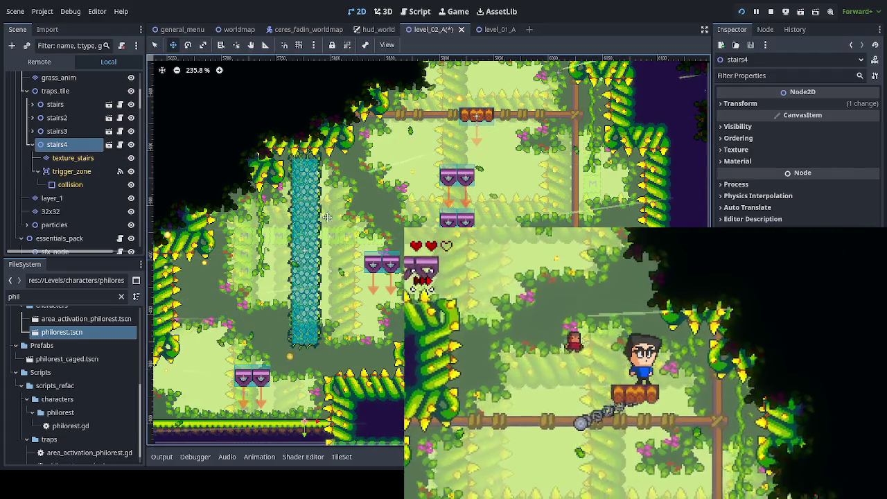
{"action": "left_click_drag", "start_coordinate": [295, 261], "coordinate": [400, 157]}
{"action": "scroll", "coordinate": [400, 156], "scroll_direction": "up", "scroll_amount": 5}
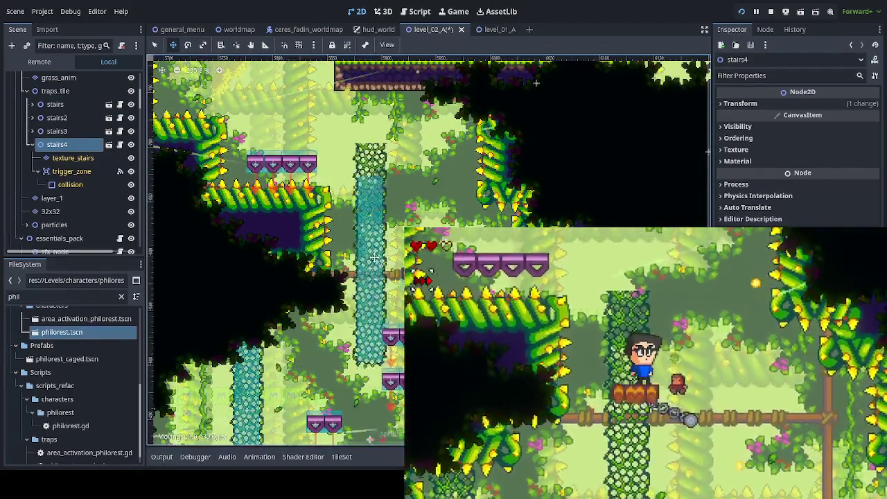
{"action": "scroll", "coordinate": [390, 209], "scroll_direction": "up", "scroll_amount": 3}
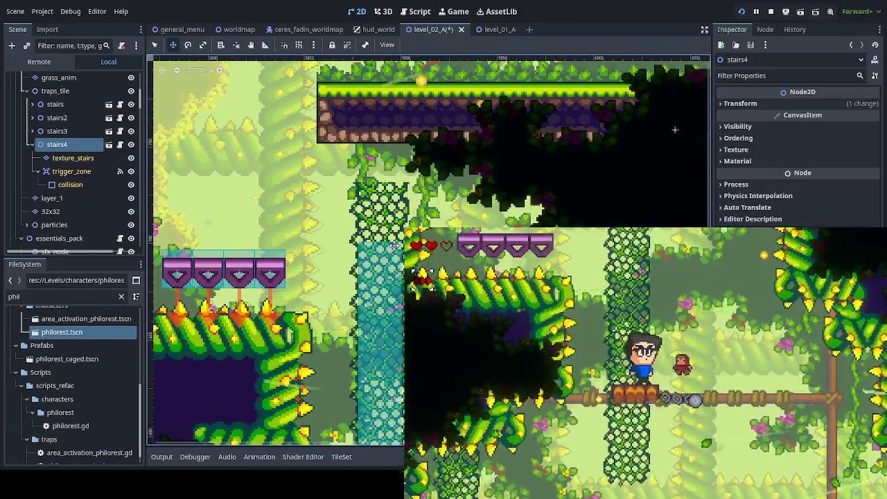
{"action": "left_click_drag", "start_coordinate": [368, 254], "coordinate": [381, 206]}
{"action": "scroll", "coordinate": [409, 194], "scroll_direction": "down", "scroll_amount": 3}
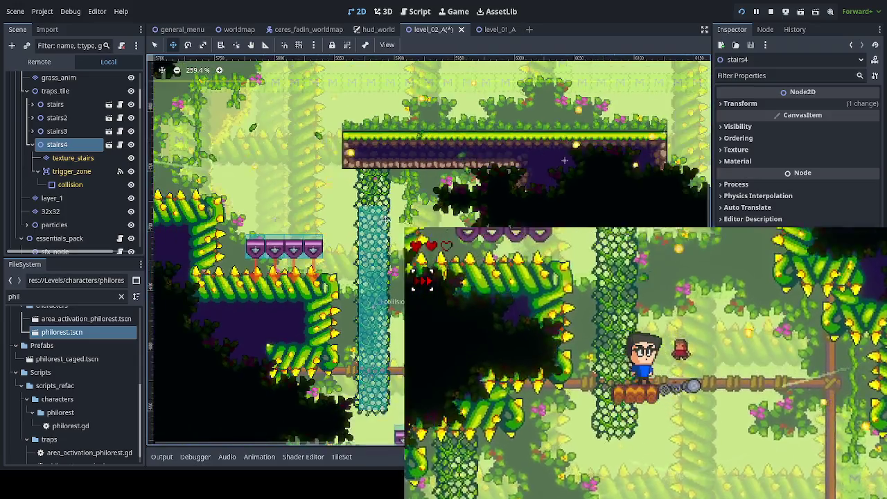
{"action": "scroll", "coordinate": [409, 193], "scroll_direction": "down", "scroll_amount": 2}
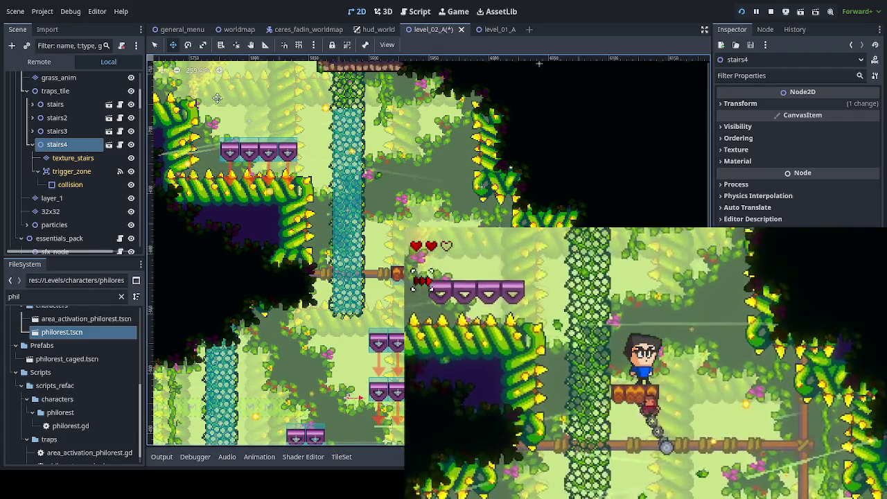
Stretch the stairs4 collision shape's top edge up to the platform, then select the stairs4 tile layer.
{"action": "left_click", "coordinate": [70, 185]}
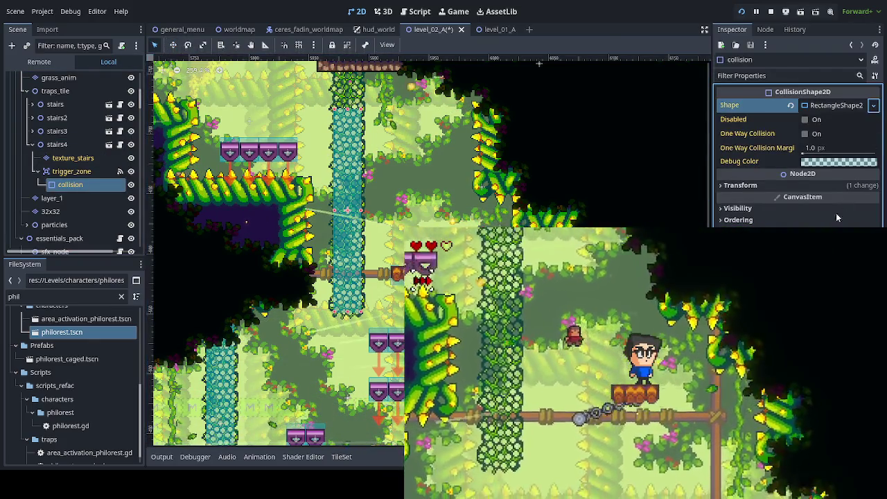
{"action": "scroll", "coordinate": [366, 85], "scroll_direction": "up", "scroll_amount": 2}
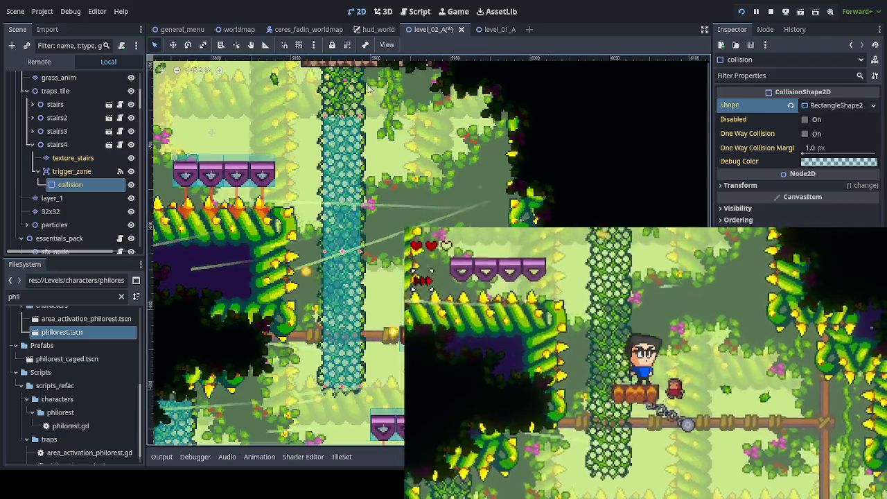
{"action": "scroll", "coordinate": [412, 117], "scroll_direction": "up", "scroll_amount": 4}
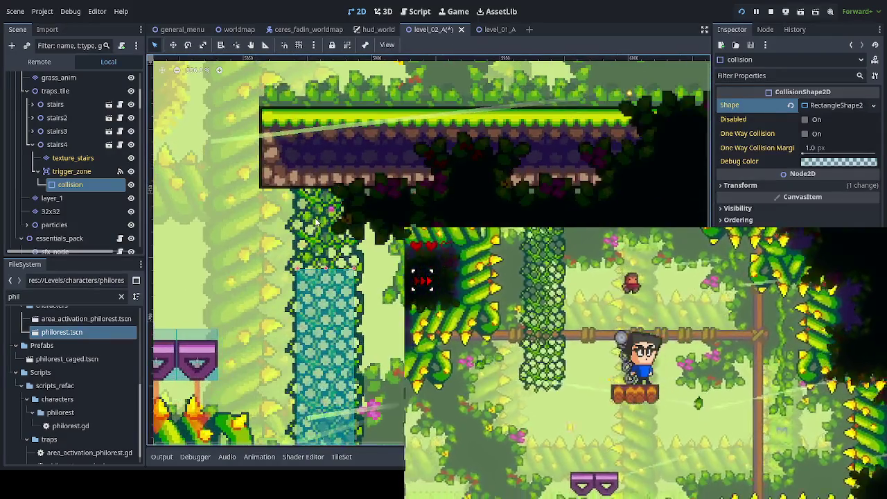
{"action": "scroll", "coordinate": [345, 150], "scroll_direction": "up", "scroll_amount": 1}
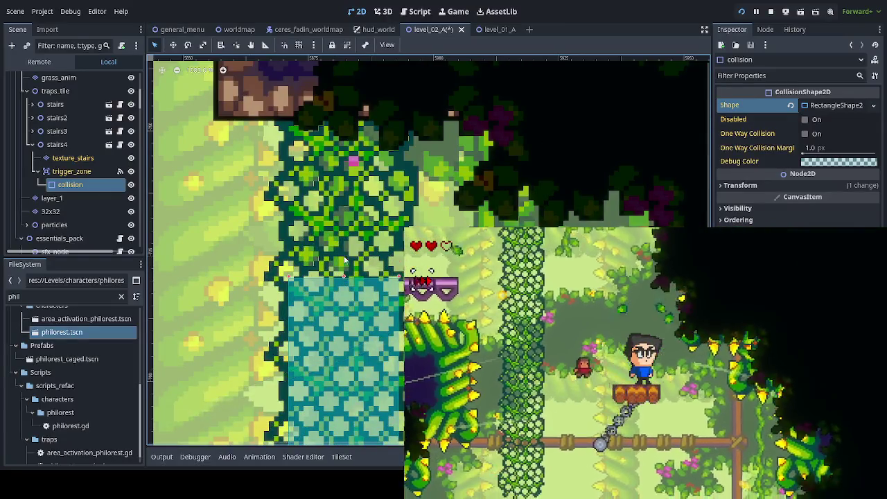
{"action": "left_click_drag", "start_coordinate": [345, 150], "coordinate": [349, 122]}
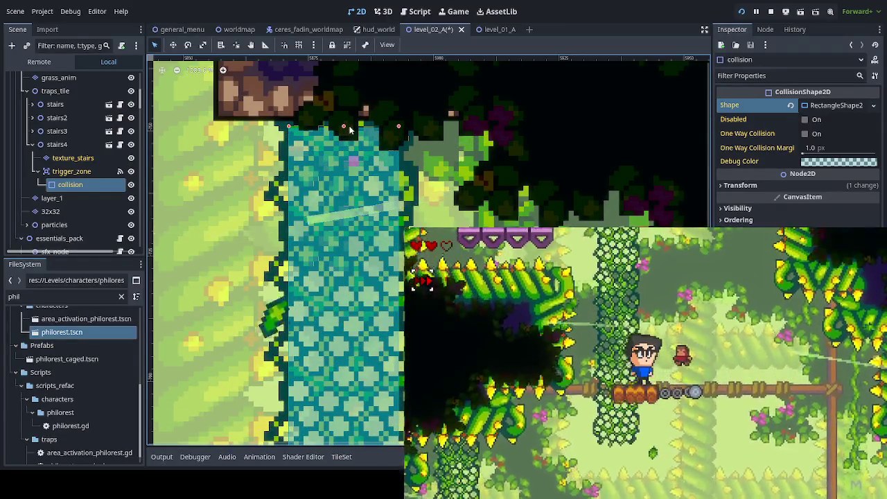
{"action": "scroll", "coordinate": [360, 219], "scroll_direction": "down", "scroll_amount": 2}
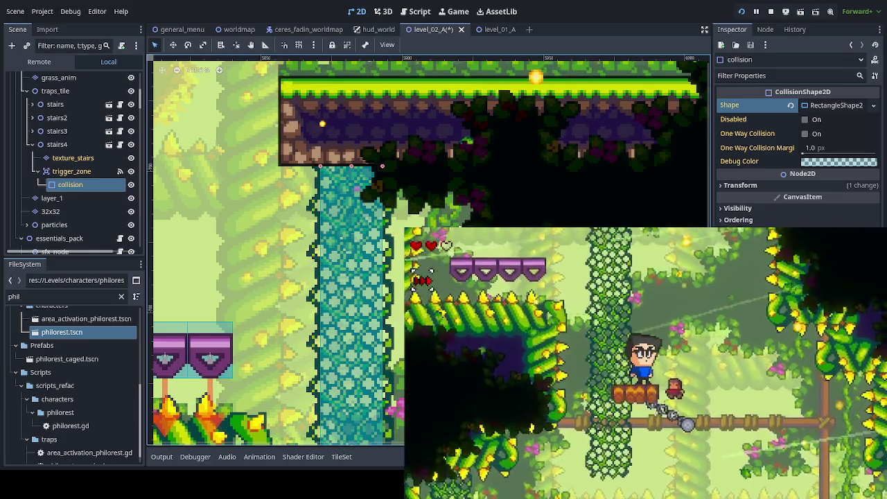
{"action": "scroll", "coordinate": [350, 318], "scroll_direction": "down", "scroll_amount": 2}
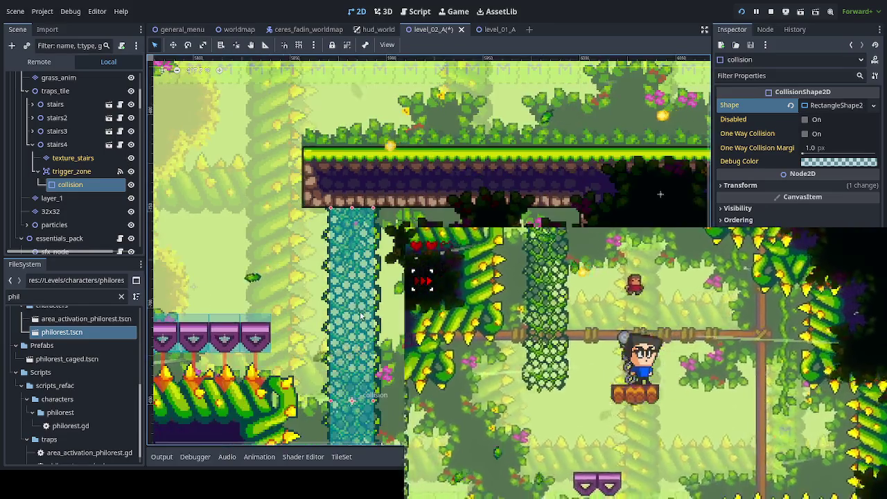
{"action": "scroll", "coordinate": [325, 208], "scroll_direction": "down", "scroll_amount": 5}
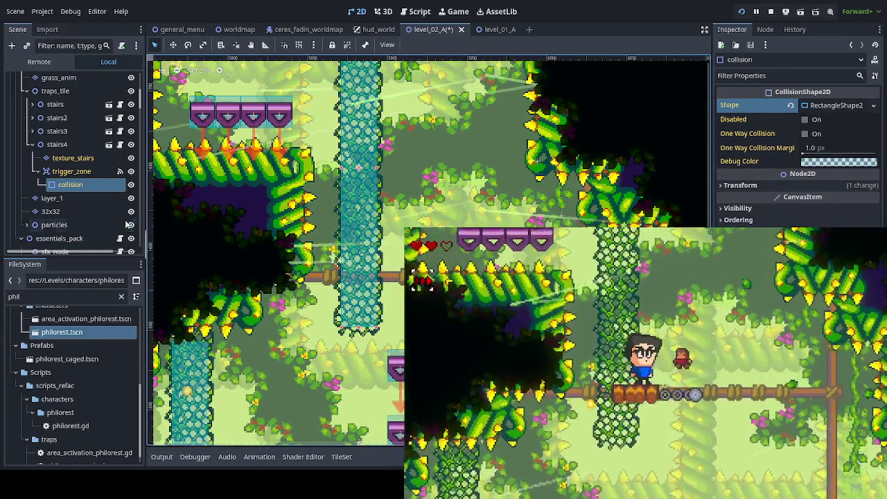
{"action": "left_click", "coordinate": [73, 158]}
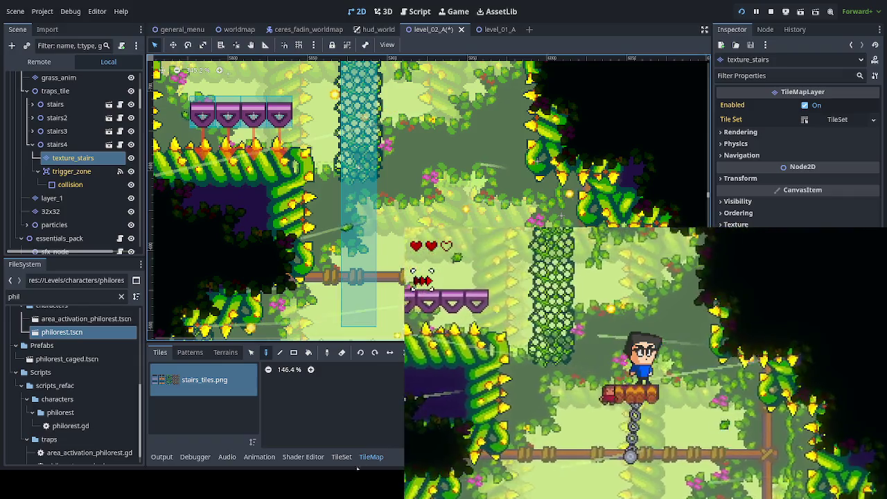
Trim the stairs4 climbing zone's bottom edge to the tiles, save the scene, and stop the game.
{"action": "key", "text": "Down"}
{"action": "key", "text": "Down"}
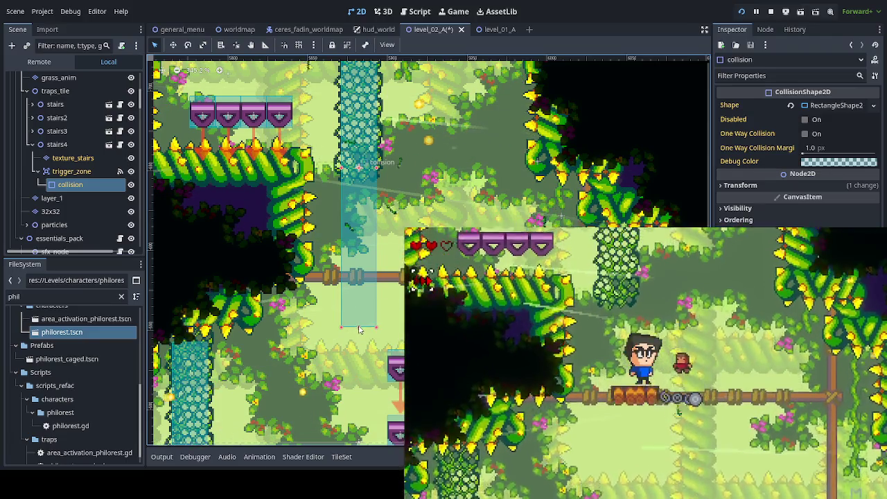
{"action": "left_click_drag", "start_coordinate": [359, 328], "coordinate": [366, 183]}
{"action": "scroll", "coordinate": [366, 185], "scroll_direction": "up", "scroll_amount": 5}
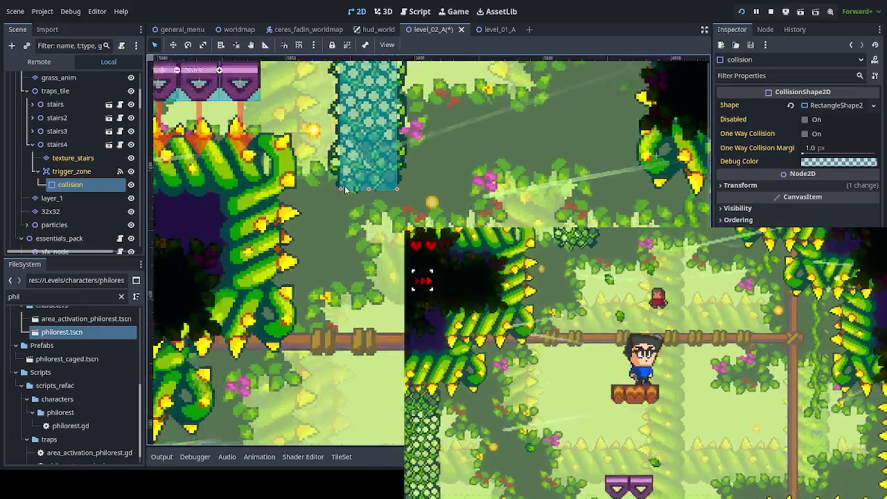
{"action": "scroll", "coordinate": [377, 206], "scroll_direction": "up", "scroll_amount": 2}
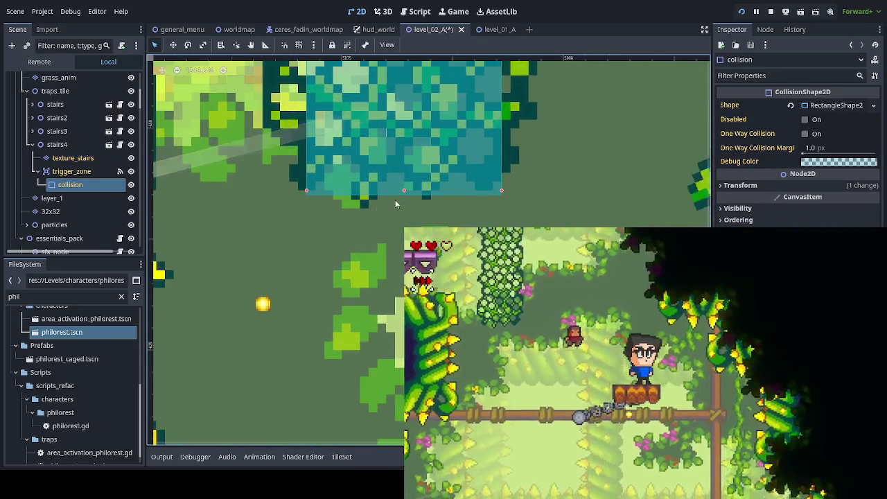
{"action": "left_click_drag", "start_coordinate": [405, 172], "coordinate": [403, 150]}
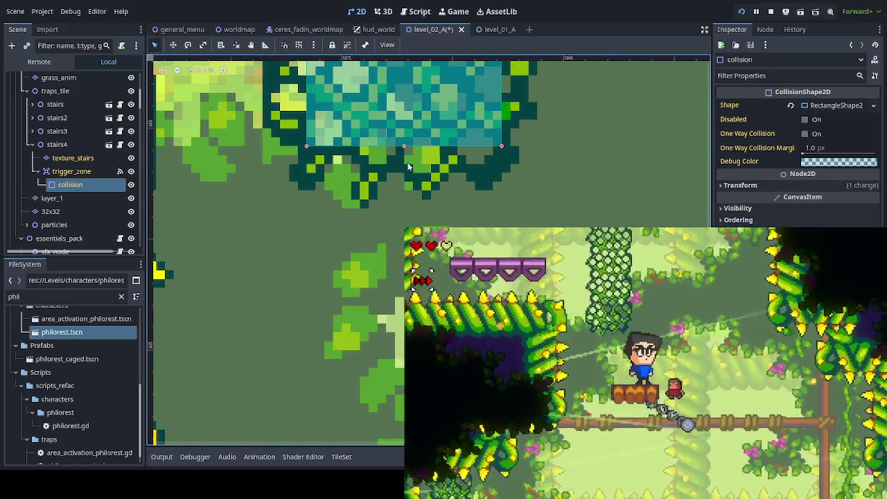
{"action": "key", "text": "ctrl+s"}
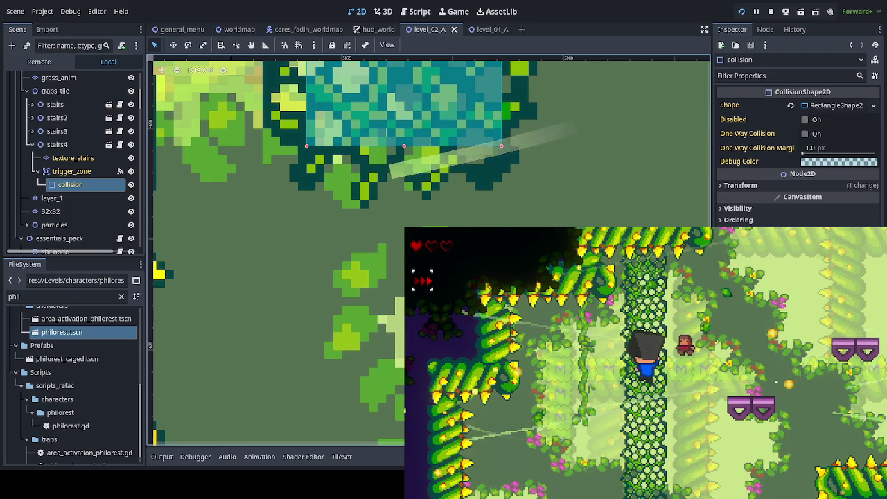
{"action": "key", "text": "F8"}
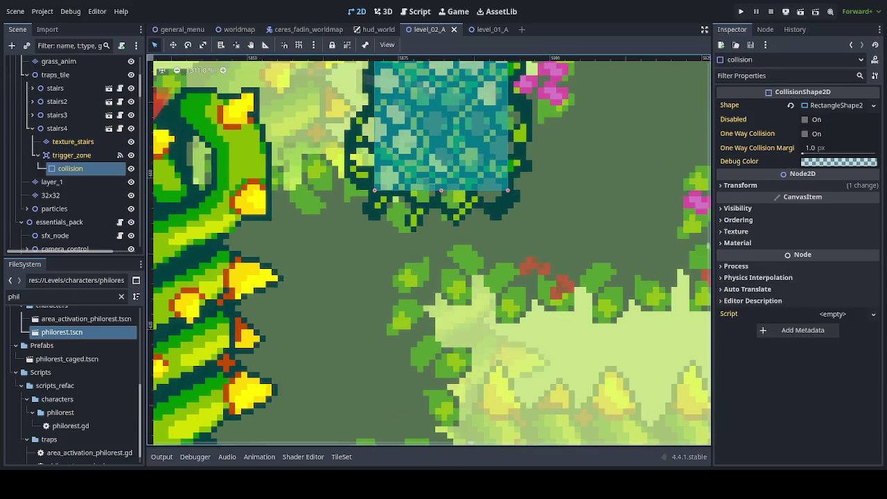
Save the level_02_A scene.
{"action": "scroll", "coordinate": [446, 314], "scroll_direction": "down", "scroll_amount": 8}
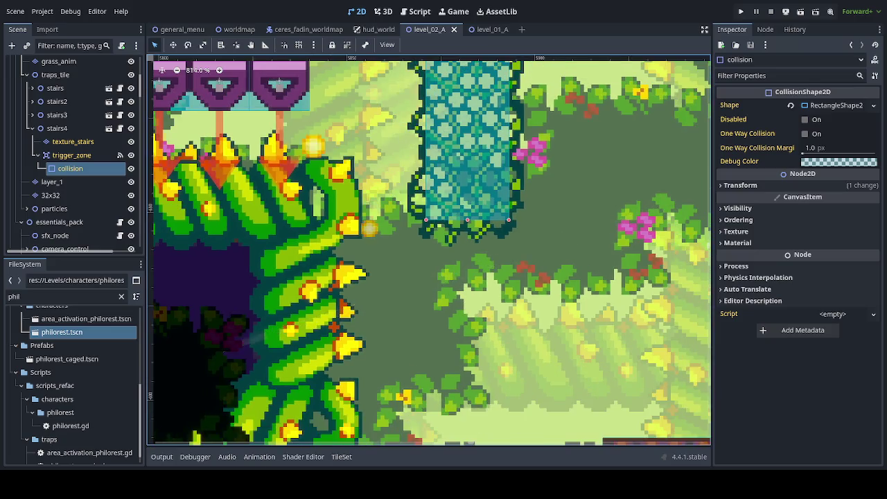
{"action": "scroll", "coordinate": [359, 271], "scroll_direction": "down", "scroll_amount": 3}
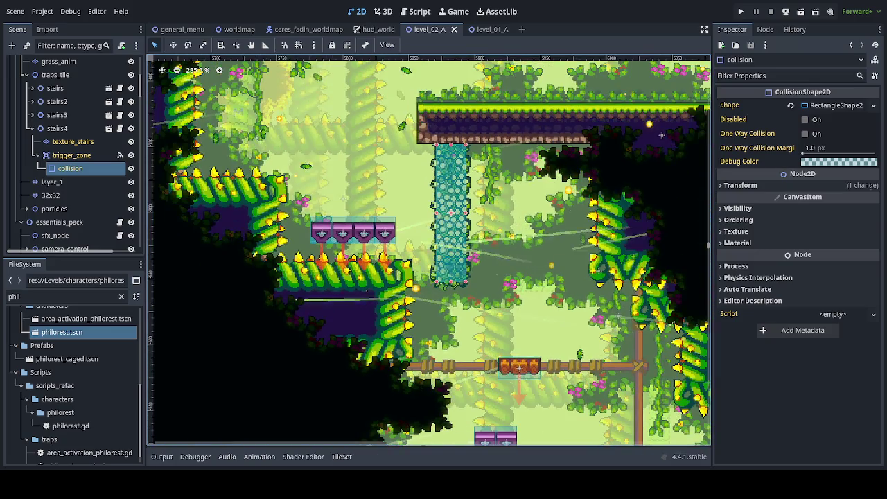
{"action": "scroll", "coordinate": [359, 272], "scroll_direction": "up", "scroll_amount": 3}
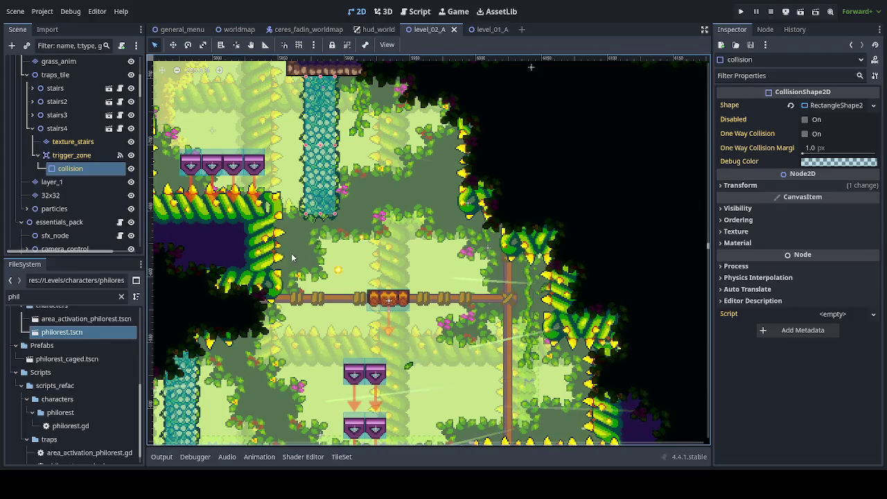
{"action": "scroll", "coordinate": [359, 272], "scroll_direction": "down", "scroll_amount": 2}
{"action": "scroll", "coordinate": [408, 329], "scroll_direction": "up", "scroll_amount": 2}
{"action": "key", "text": "ctrl+s"}
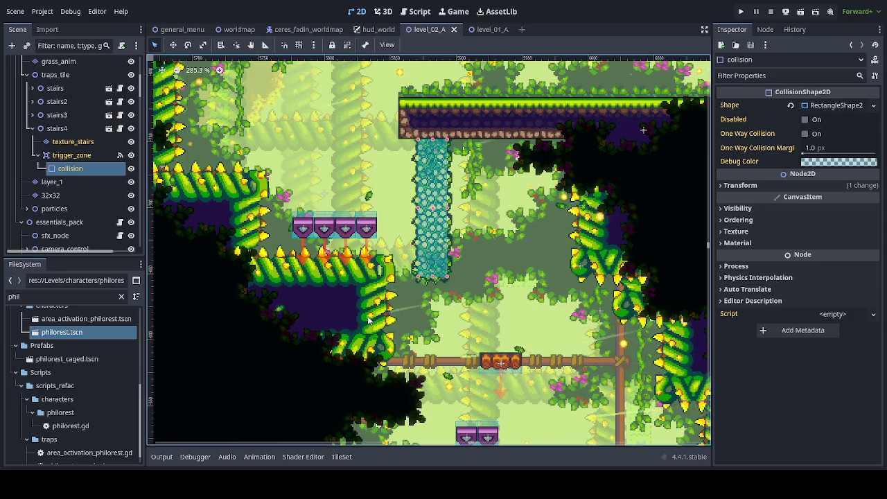
Pan across the level to the jumper3 trap and duplicate it as jumper8.
{"action": "scroll", "coordinate": [437, 317], "scroll_direction": "down", "scroll_amount": 3}
{"action": "scroll", "coordinate": [436, 317], "scroll_direction": "down", "scroll_amount": 2}
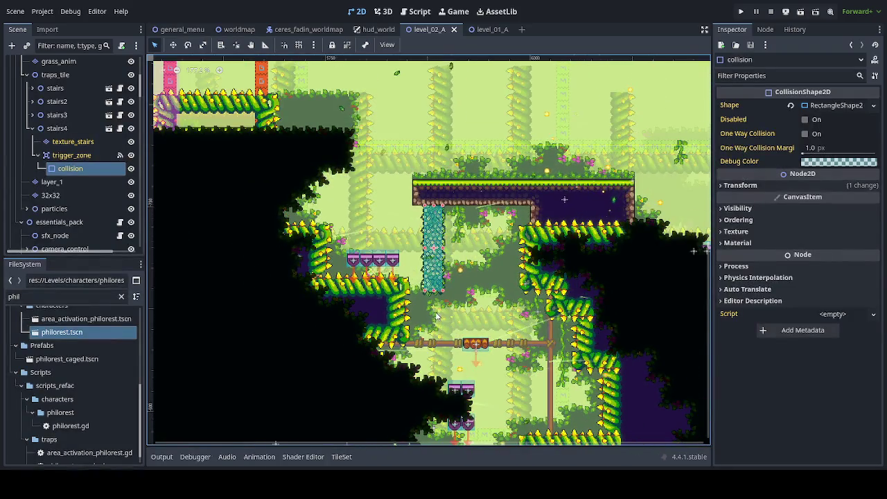
{"action": "mouse_move", "coordinate": [436, 317]}
{"action": "left_mouse_down"}
{"action": "mouse_move", "coordinate": [334, 174]}
{"action": "mouse_move", "coordinate": [257, 119]}
{"action": "mouse_move", "coordinate": [354, 114]}
{"action": "mouse_move", "coordinate": [389, 81]}
{"action": "mouse_move", "coordinate": [376, 99]}
{"action": "mouse_move", "coordinate": [351, 265]}
{"action": "left_mouse_up"}
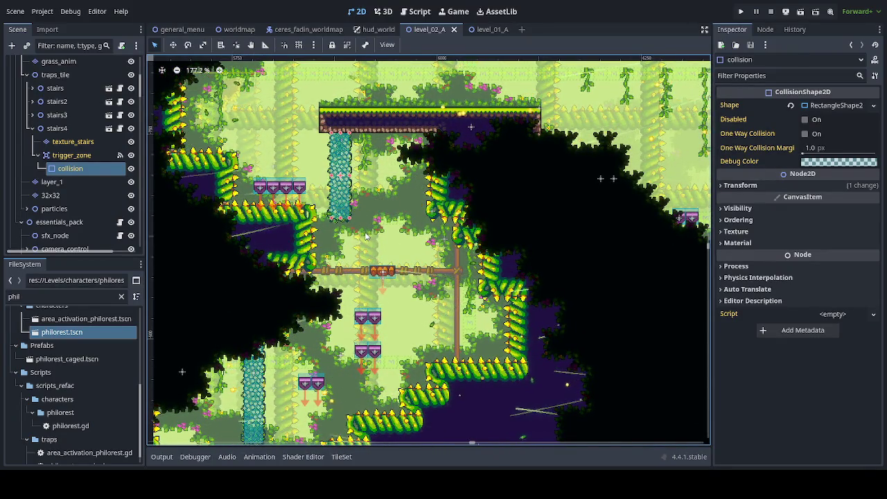
{"action": "scroll", "coordinate": [313, 234], "scroll_direction": "down", "scroll_amount": 5}
{"action": "mouse_move", "coordinate": [312, 234]}
{"action": "left_mouse_down"}
{"action": "mouse_move", "coordinate": [422, 176]}
{"action": "mouse_move", "coordinate": [581, 168]}
{"action": "left_mouse_up"}
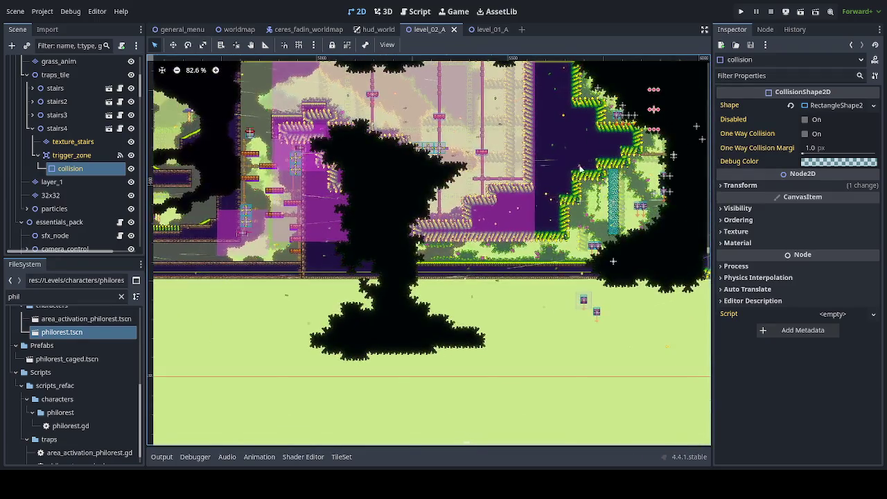
{"action": "left_click_drag", "start_coordinate": [192, 216], "coordinate": [417, 207]}
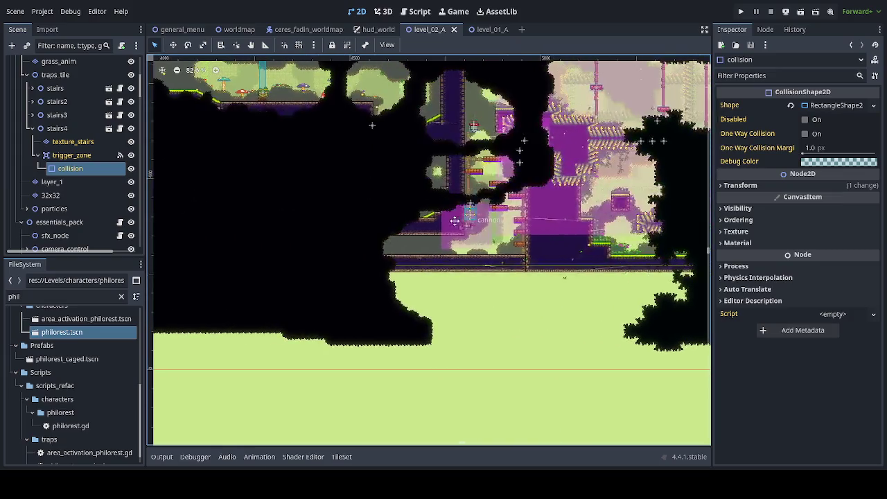
{"action": "left_click", "coordinate": [57, 128]}
{"action": "mouse_move", "coordinate": [365, 218]}
{"action": "left_mouse_down"}
{"action": "mouse_move", "coordinate": [325, 253]}
{"action": "mouse_move", "coordinate": [627, 295]}
{"action": "mouse_move", "coordinate": [690, 290]}
{"action": "left_mouse_up"}
{"action": "mouse_move", "coordinate": [153, 290]}
{"action": "left_mouse_down"}
{"action": "mouse_move", "coordinate": [263, 235]}
{"action": "mouse_move", "coordinate": [416, 211]}
{"action": "left_mouse_up"}
{"action": "mouse_move", "coordinate": [166, 228]}
{"action": "left_mouse_down"}
{"action": "mouse_move", "coordinate": [527, 239]}
{"action": "mouse_move", "coordinate": [342, 244]}
{"action": "left_mouse_up"}
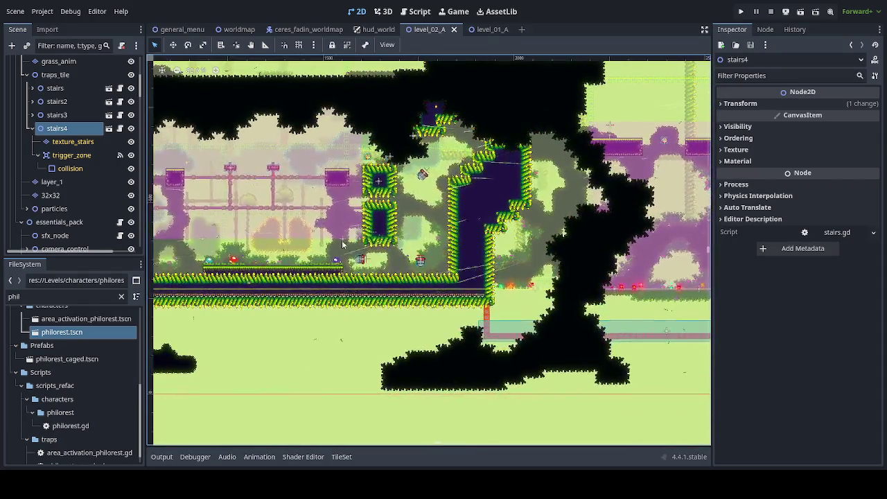
{"action": "left_click", "coordinate": [424, 264]}
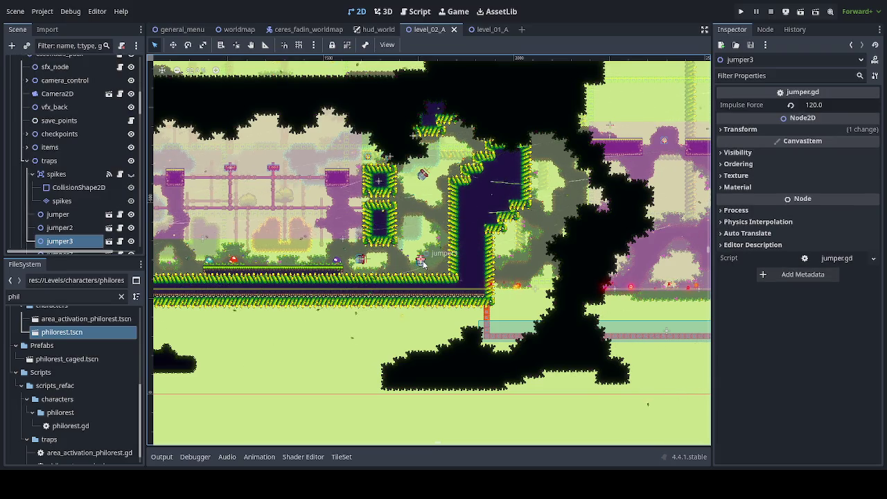
{"action": "key", "text": "ctrl+d"}
Move jumper8 up and left to sit above the falling magic blocks.
{"action": "left_click", "coordinate": [174, 45]}
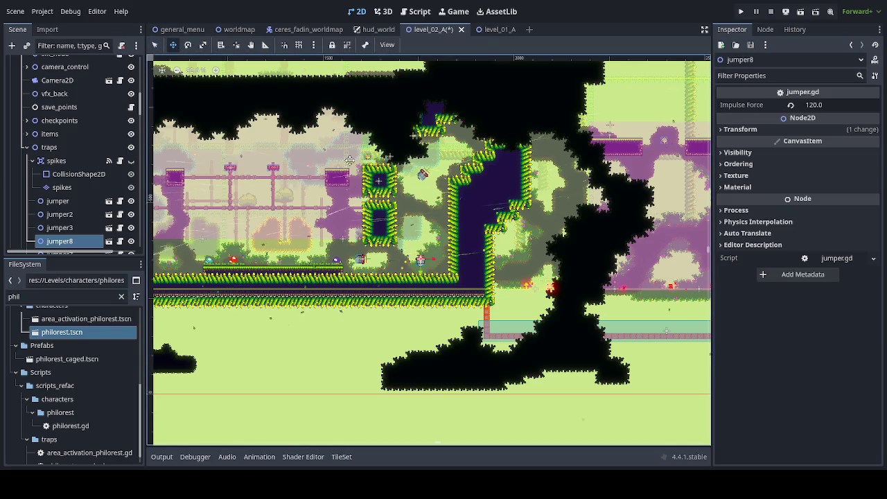
{"action": "scroll", "coordinate": [517, 309], "scroll_direction": "right", "scroll_amount": 15}
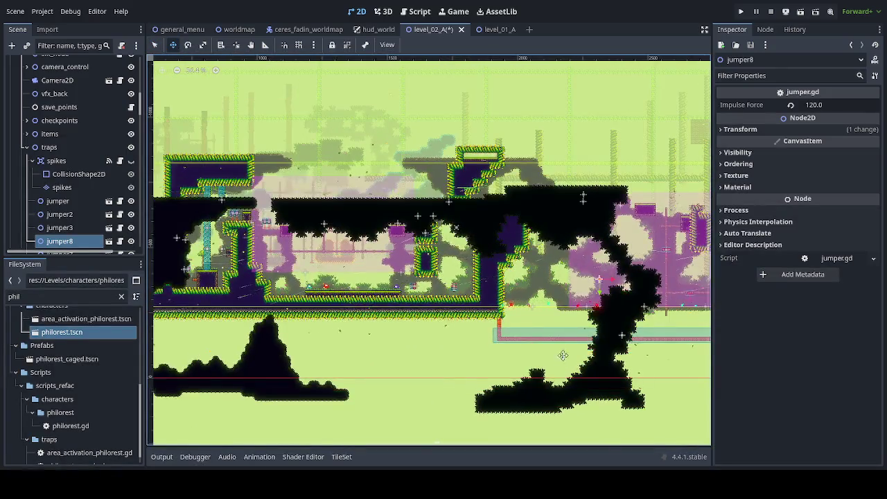
{"action": "scroll", "coordinate": [660, 324], "scroll_direction": "down", "scroll_amount": 2}
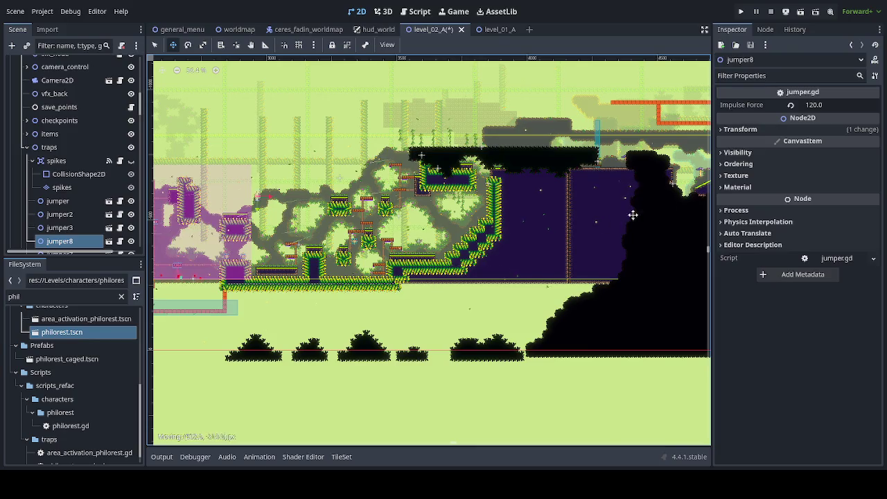
{"action": "scroll", "coordinate": [287, 277], "scroll_direction": "right", "scroll_amount": 10}
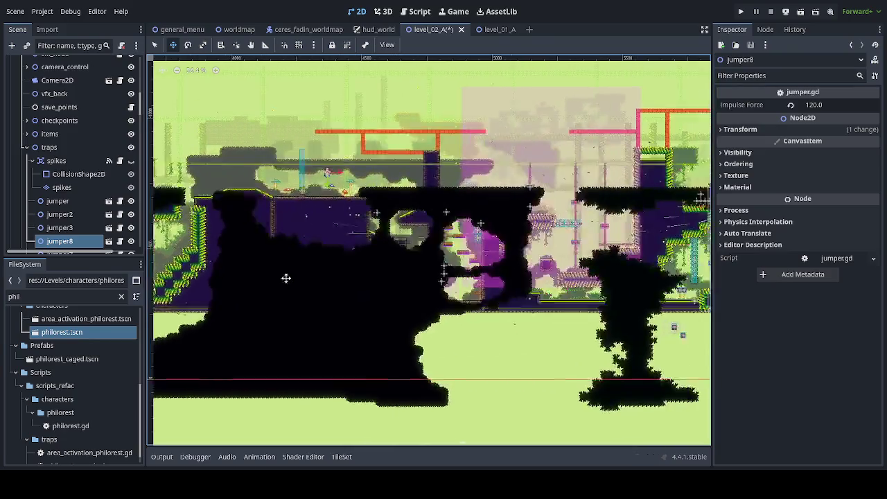
{"action": "left_click_drag", "start_coordinate": [273, 233], "coordinate": [433, 247]}
{"action": "scroll", "coordinate": [481, 259], "scroll_direction": "right", "scroll_amount": 3}
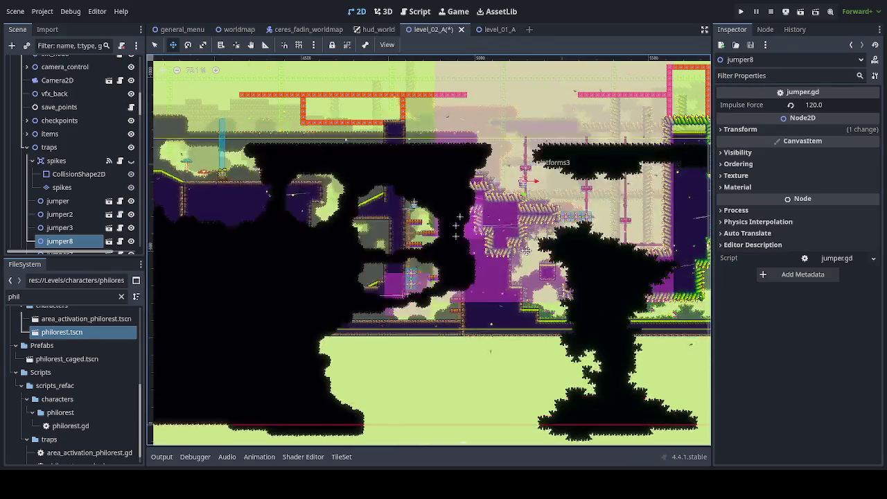
{"action": "scroll", "coordinate": [485, 250], "scroll_direction": "up", "scroll_amount": 2}
{"action": "scroll", "coordinate": [489, 239], "scroll_direction": "right", "scroll_amount": 1}
{"action": "scroll", "coordinate": [488, 239], "scroll_direction": "up", "scroll_amount": 5}
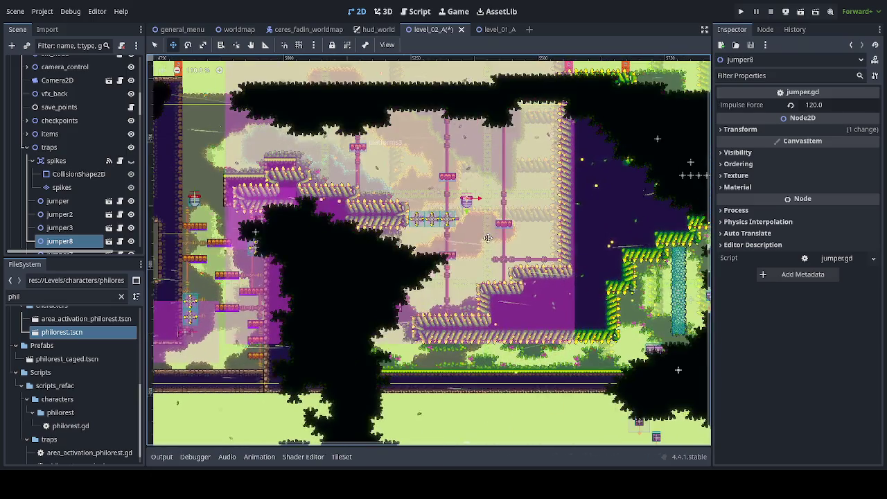
{"action": "scroll", "coordinate": [564, 314], "scroll_direction": "up", "scroll_amount": 1}
{"action": "scroll", "coordinate": [564, 314], "scroll_direction": "right", "scroll_amount": 5}
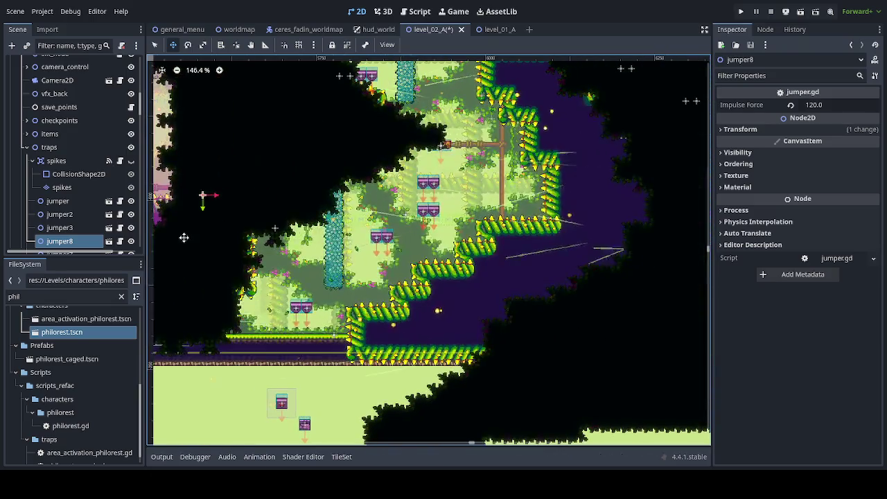
{"action": "scroll", "coordinate": [420, 350], "scroll_direction": "up", "scroll_amount": 3}
{"action": "mouse_move", "coordinate": [419, 350]}
{"action": "left_mouse_down"}
{"action": "mouse_move", "coordinate": [417, 242]}
{"action": "mouse_move", "coordinate": [348, 224]}
{"action": "mouse_move", "coordinate": [353, 204]}
{"action": "mouse_move", "coordinate": [276, 205]}
{"action": "left_mouse_up"}
{"action": "scroll", "coordinate": [372, 200], "scroll_direction": "up", "scroll_amount": 1}
{"action": "scroll", "coordinate": [372, 200], "scroll_direction": "up", "scroll_amount": 5}
{"action": "scroll", "coordinate": [346, 267], "scroll_direction": "down", "scroll_amount": 2}
{"action": "mouse_move", "coordinate": [347, 267]}
{"action": "left_mouse_down"}
{"action": "mouse_move", "coordinate": [347, 350]}
{"action": "mouse_move", "coordinate": [350, 191]}
{"action": "left_mouse_up"}
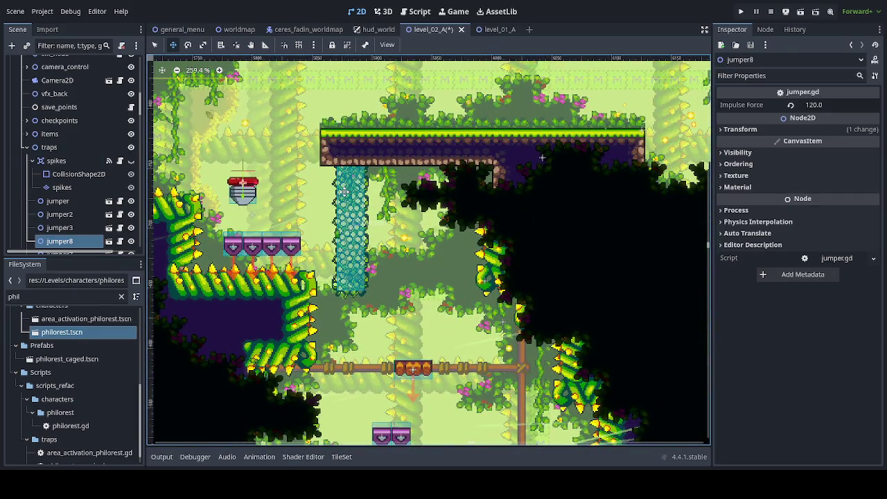
Set jumper8's Impulse Force to 100 and save the level scene.
{"action": "left_click", "coordinate": [830, 105]}
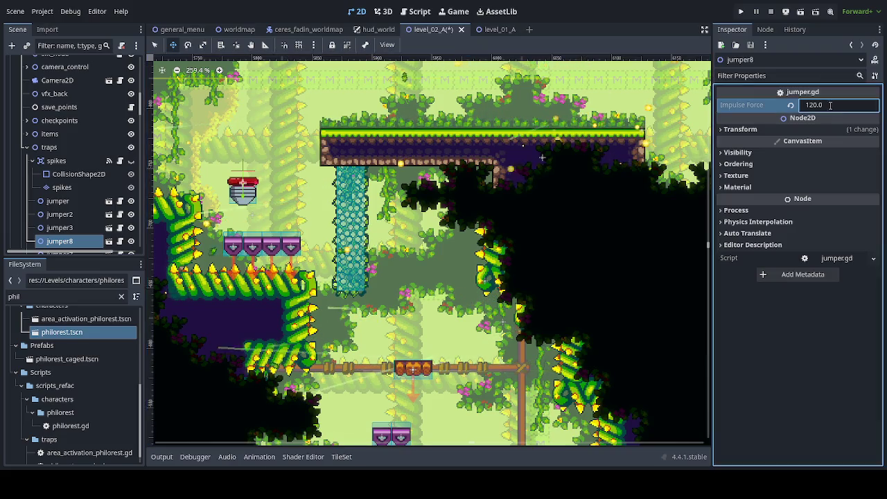
{"action": "type", "text": "160"}
{"action": "key", "text": "Return"}
{"action": "key", "text": "ctrl+s"}
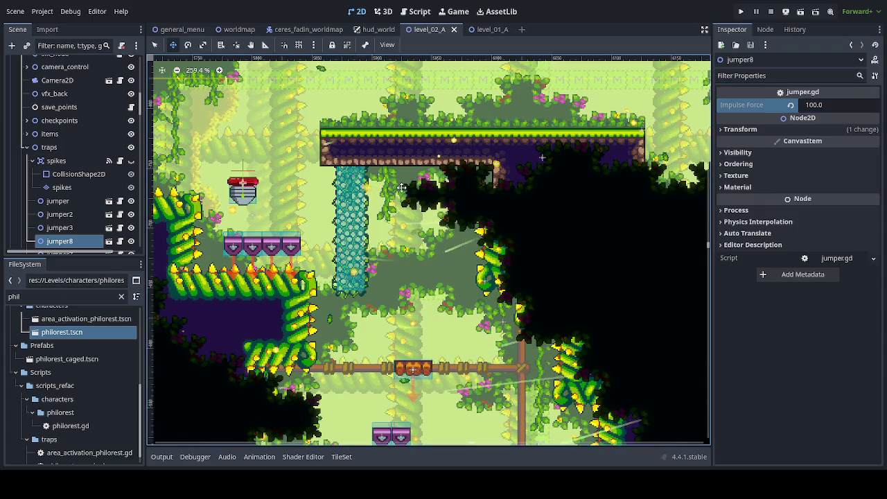
{"action": "scroll", "coordinate": [404, 270], "scroll_direction": "down", "scroll_amount": 5}
{"action": "left_click_drag", "start_coordinate": [405, 270], "coordinate": [321, 182]}
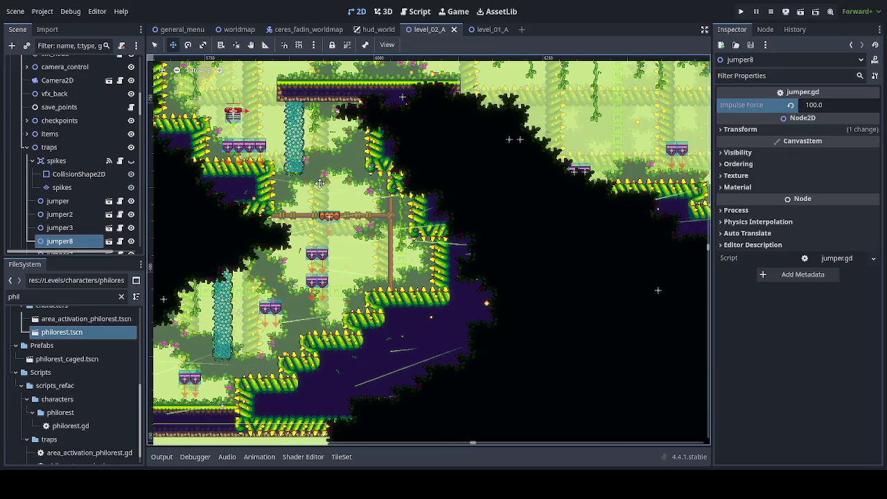
{"action": "key", "text": "ctrl+s"}
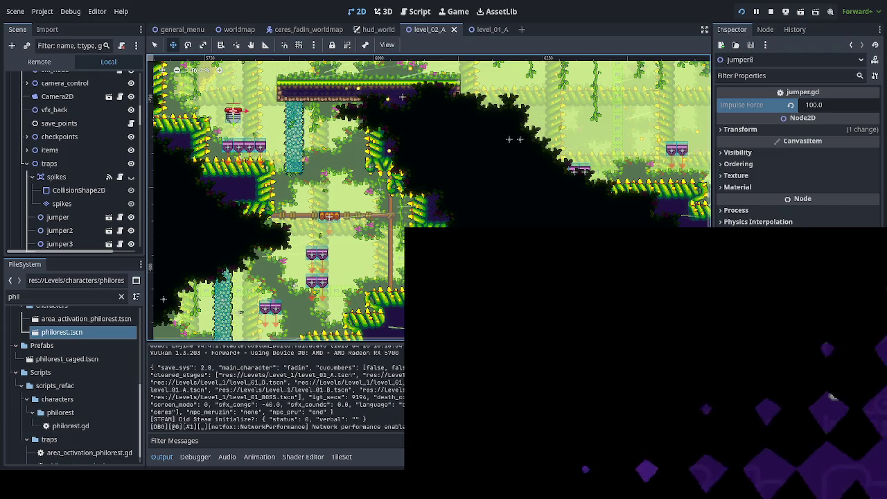
Start from the title menu, enter Level_02_A from the world map, and run right.
{"action": "key", "text": "Return"}
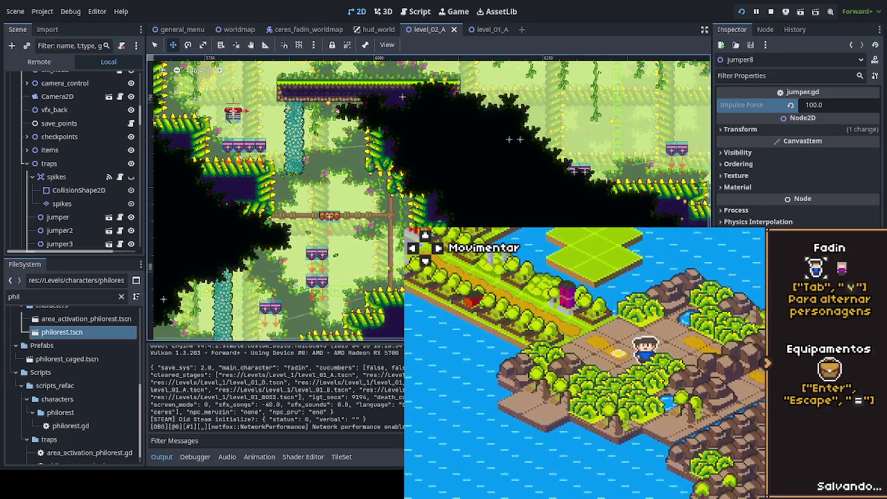
{"action": "key", "text": "space"}
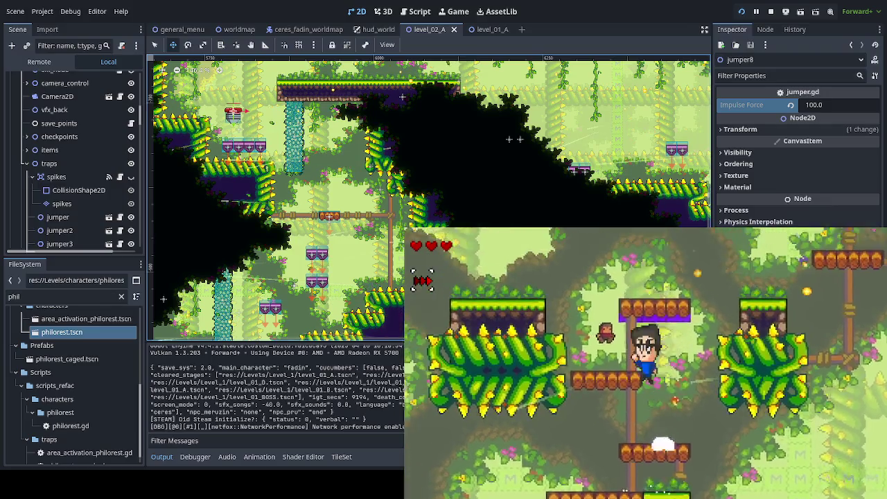
{"action": "key", "text": "Right"}
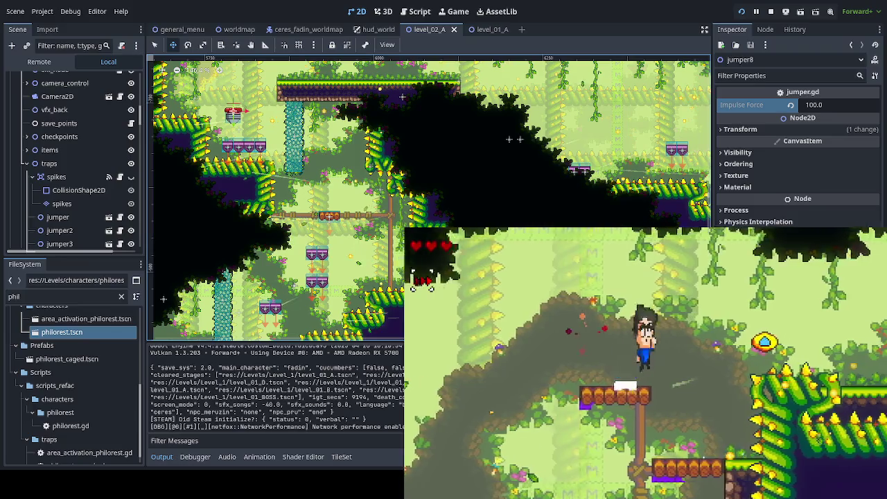
Jump and run right past the jumpers to the frog checkpoint, then bring up the debug overlay.
{"action": "key", "text": "space"}
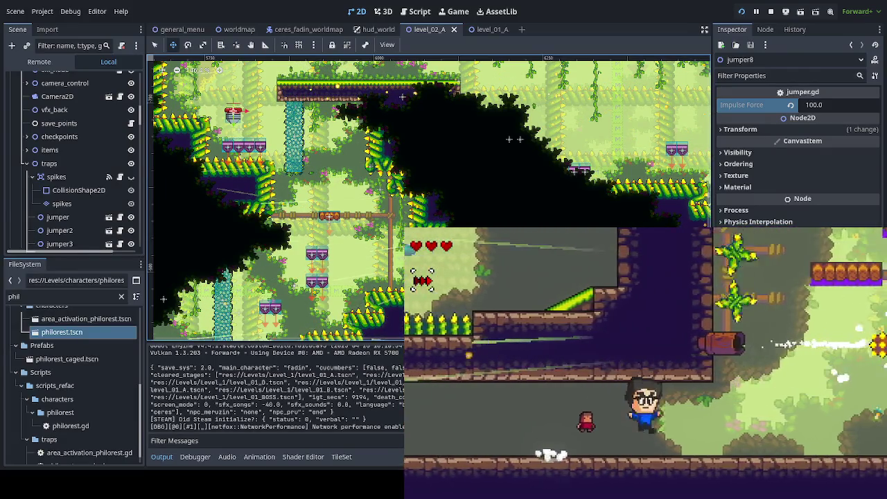
{"action": "key", "text": "Right"}
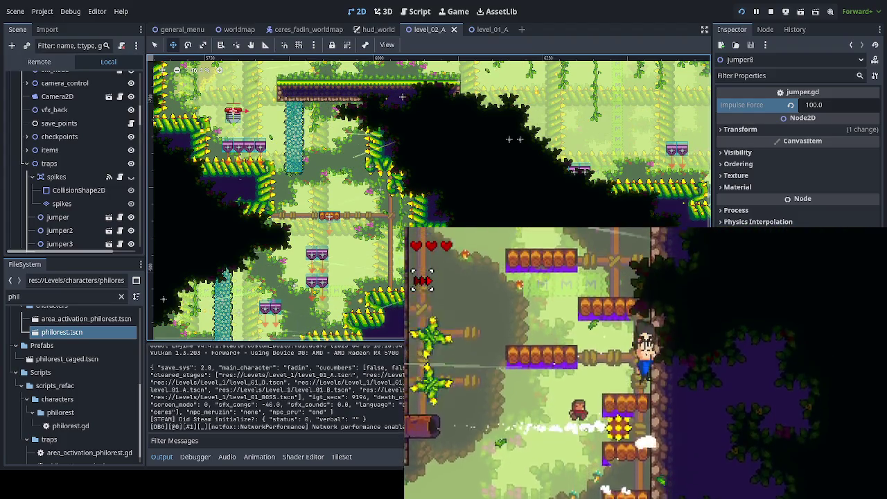
{"action": "key", "text": "Right"}
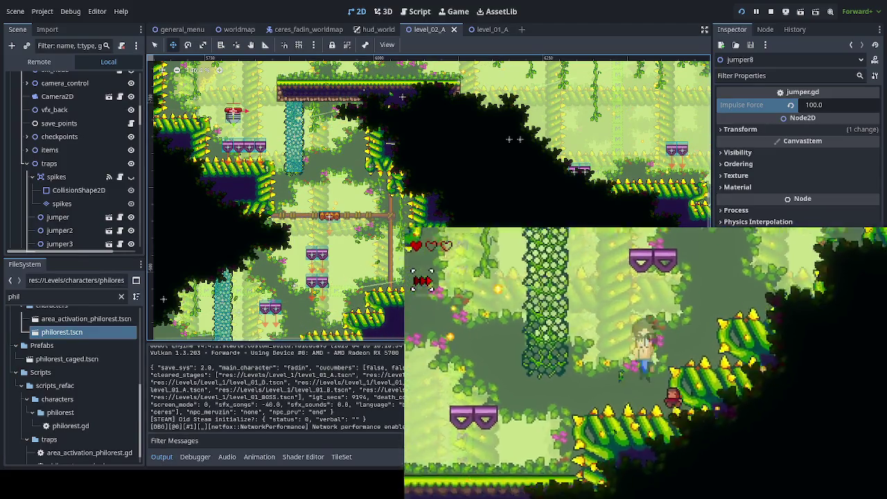
{"action": "key", "text": "F3"}
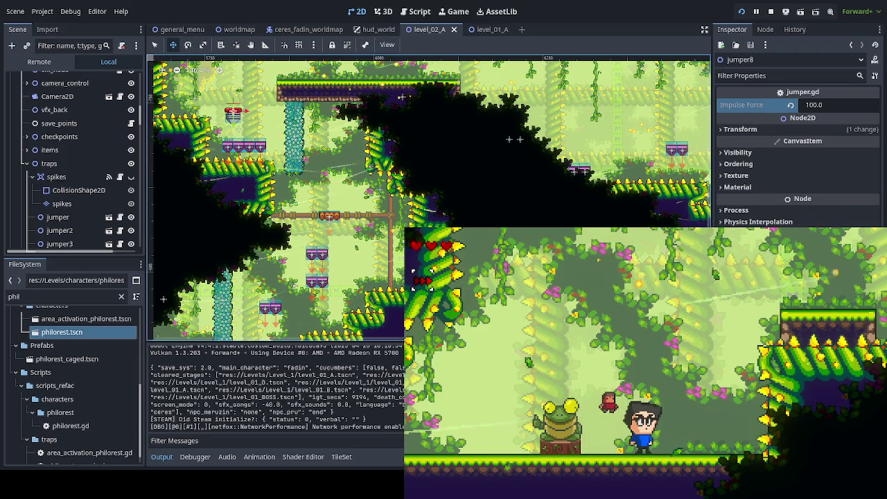
Duplicate magic_block_fall18 as magic_block_fall53 and move it right to (6381, -648).
{"action": "scroll", "coordinate": [423, 104], "scroll_direction": "down", "scroll_amount": 5}
{"action": "mouse_move", "coordinate": [423, 104]}
{"action": "left_mouse_down"}
{"action": "mouse_move", "coordinate": [436, 185]}
{"action": "mouse_move", "coordinate": [381, 233]}
{"action": "mouse_move", "coordinate": [275, 253]}
{"action": "mouse_move", "coordinate": [113, 251]}
{"action": "left_mouse_up"}
{"action": "left_click_drag", "start_coordinate": [323, 232], "coordinate": [325, 238]}
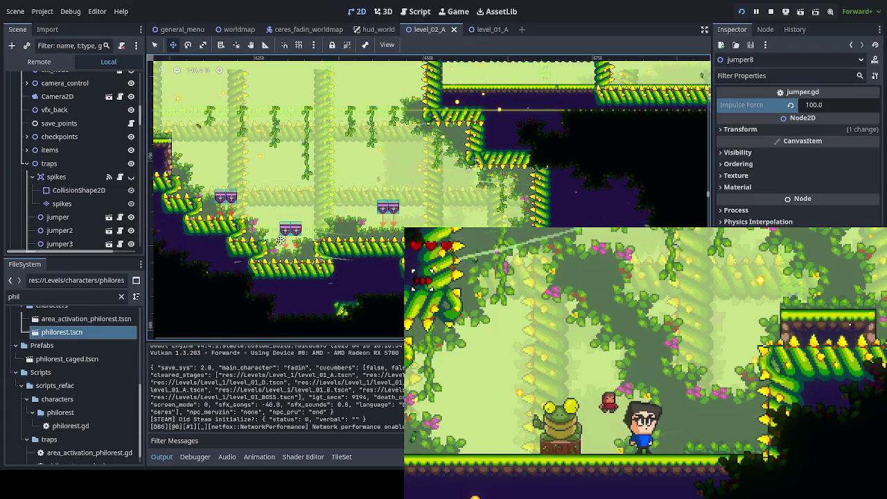
{"action": "scroll", "coordinate": [308, 236], "scroll_direction": "up", "scroll_amount": 1}
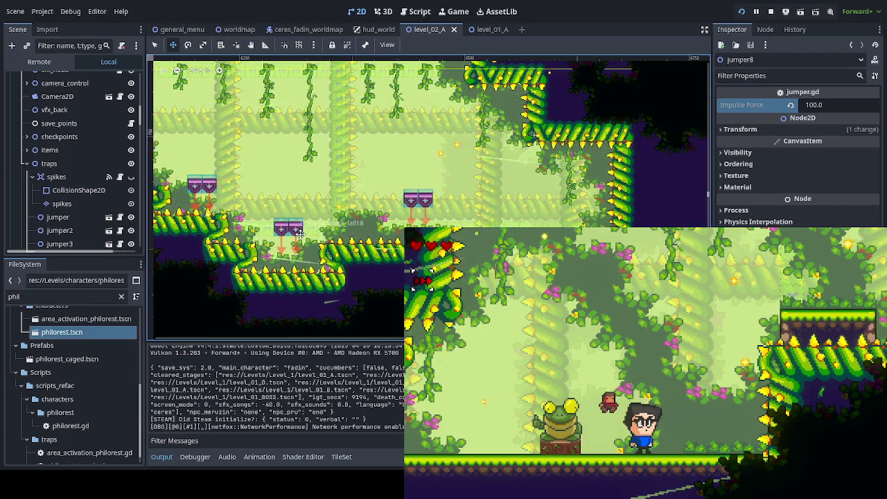
{"action": "left_click", "coordinate": [55, 176]}
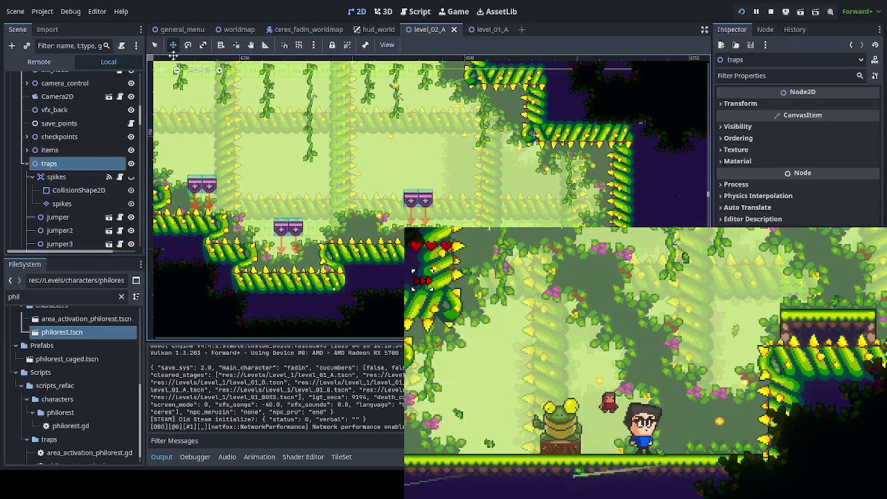
{"action": "left_click", "coordinate": [310, 237]}
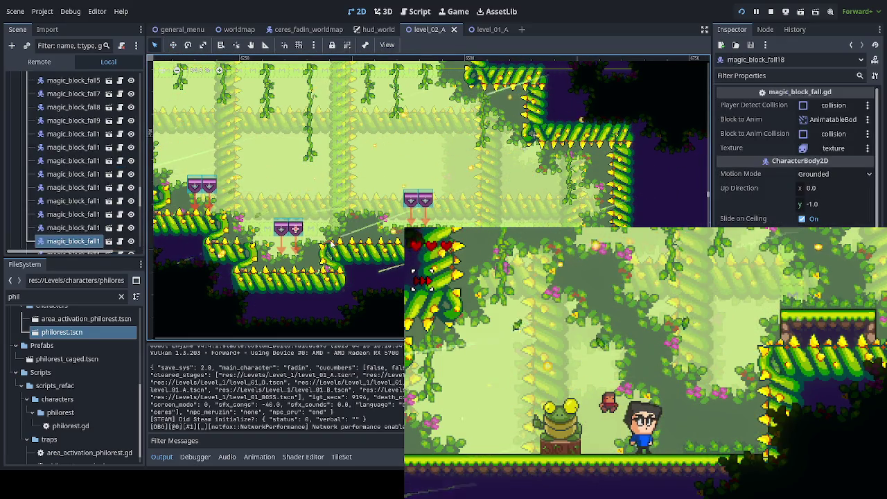
{"action": "key", "text": "ctrl+d"}
{"action": "key", "text": "w"}
{"action": "mouse_move", "coordinate": [289, 164]}
{"action": "left_mouse_down"}
{"action": "mouse_move", "coordinate": [312, 208]}
{"action": "mouse_move", "coordinate": [370, 217]}
{"action": "mouse_move", "coordinate": [381, 231]}
{"action": "left_mouse_up"}
Pan right along the level to reveal the lower platforms near the frog.
{"action": "scroll", "coordinate": [341, 263], "scroll_direction": "up", "scroll_amount": 1}
{"action": "scroll", "coordinate": [341, 263], "scroll_direction": "up", "scroll_amount": 1}
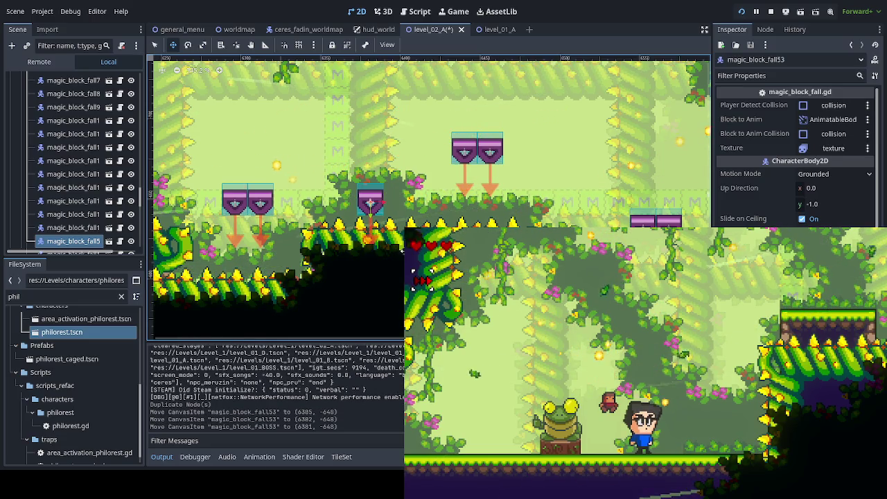
{"action": "scroll", "coordinate": [340, 232], "scroll_direction": "down", "scroll_amount": 3}
{"action": "mouse_move", "coordinate": [234, 227]}
{"action": "left_mouse_down"}
{"action": "mouse_move", "coordinate": [371, 243]}
{"action": "mouse_move", "coordinate": [180, 202]}
{"action": "left_mouse_up"}
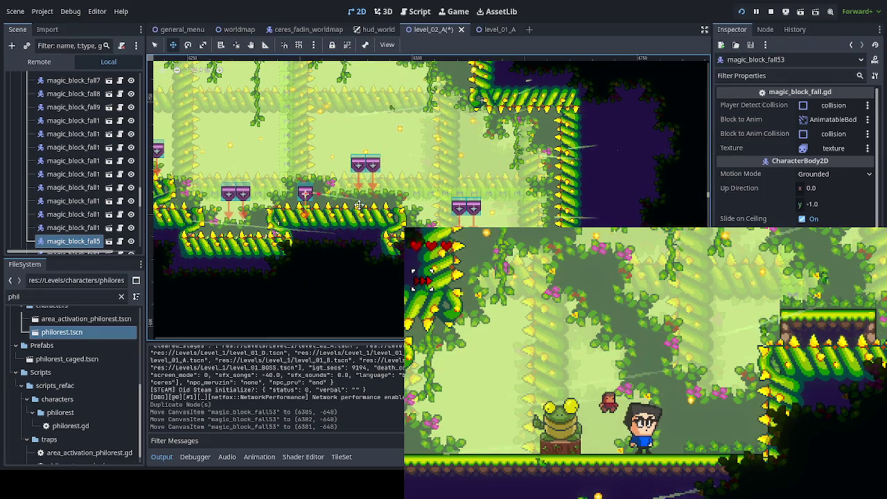
{"action": "left_click_drag", "start_coordinate": [393, 219], "coordinate": [212, 310]}
{"action": "mouse_move", "coordinate": [416, 125]}
{"action": "left_mouse_down"}
{"action": "mouse_move", "coordinate": [326, 166]}
{"action": "mouse_move", "coordinate": [343, 158]}
{"action": "left_mouse_up"}
{"action": "left_click_drag", "start_coordinate": [443, 97], "coordinate": [341, 149]}
{"action": "mouse_move", "coordinate": [416, 124]}
{"action": "left_mouse_down"}
{"action": "mouse_move", "coordinate": [347, 182]}
{"action": "mouse_move", "coordinate": [318, 289]}
{"action": "mouse_move", "coordinate": [409, 172]}
{"action": "mouse_move", "coordinate": [388, 231]}
{"action": "left_mouse_up"}
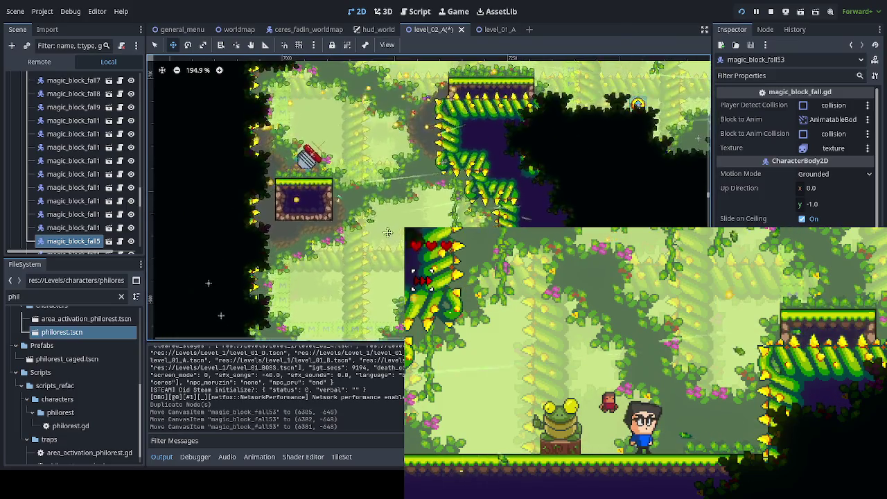
Duplicate jumper4 as jumper9 and place it beside the frog platform at (6887, -361).
{"action": "key", "text": "q"}
{"action": "left_click", "coordinate": [311, 156]}
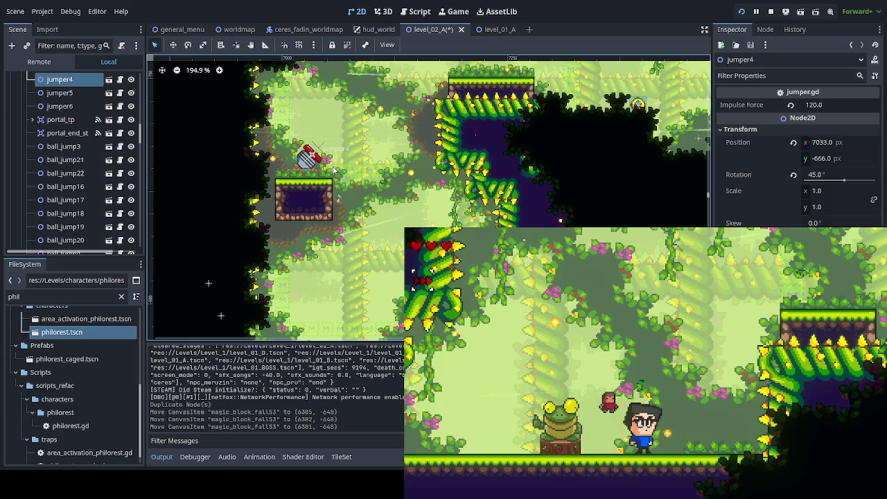
{"action": "key", "text": "ctrl+d"}
{"action": "key", "text": "w"}
{"action": "mouse_move", "coordinate": [308, 158]}
{"action": "left_mouse_down"}
{"action": "mouse_move", "coordinate": [291, 162]}
{"action": "mouse_move", "coordinate": [283, 202]}
{"action": "mouse_move", "coordinate": [334, 183]}
{"action": "mouse_move", "coordinate": [268, 280]}
{"action": "mouse_move", "coordinate": [239, 271]}
{"action": "left_mouse_up"}
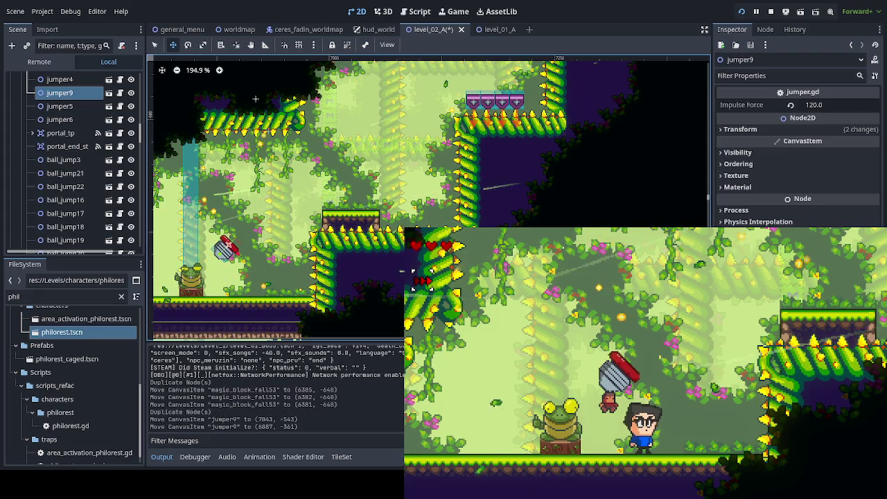
Test jumper9's launch in-game, then lower its Impulse Force to 100 and save.
{"action": "key", "text": "Right"}
{"action": "key", "text": "x"}
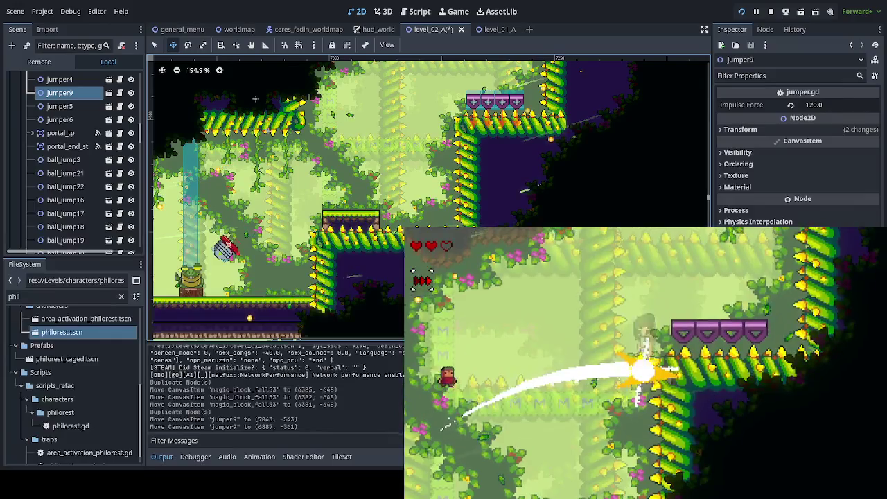
{"action": "left_click", "coordinate": [818, 105]}
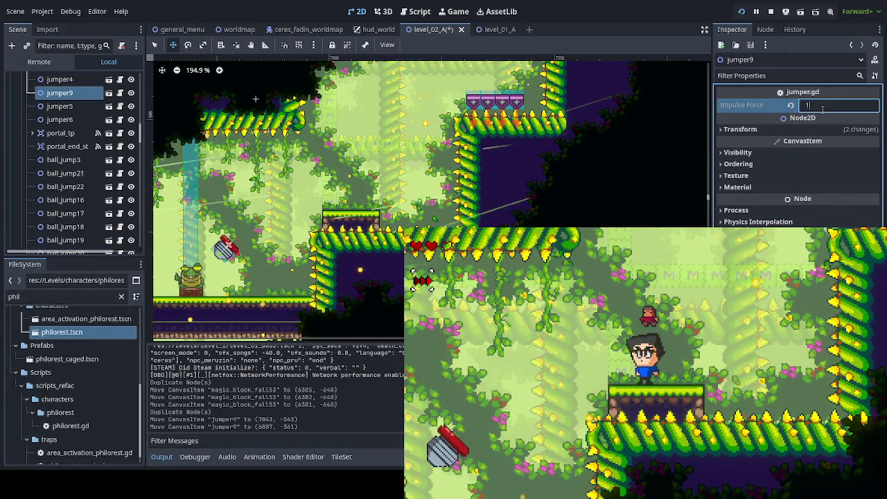
{"action": "type", "text": "00"}
{"action": "key", "text": "Return"}
{"action": "key", "text": "ctrl+s"}
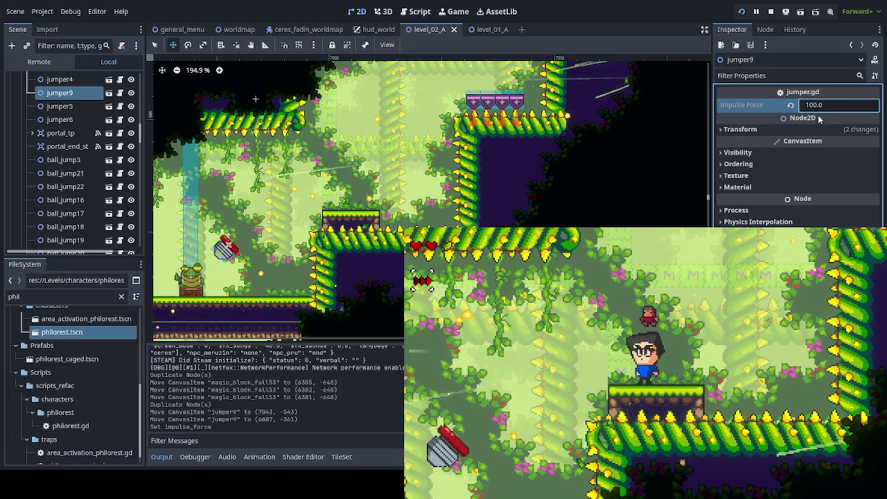
Retest the jumper launch and lower its Impulse Force to 90, saving the level.
{"action": "key", "text": "F1"}
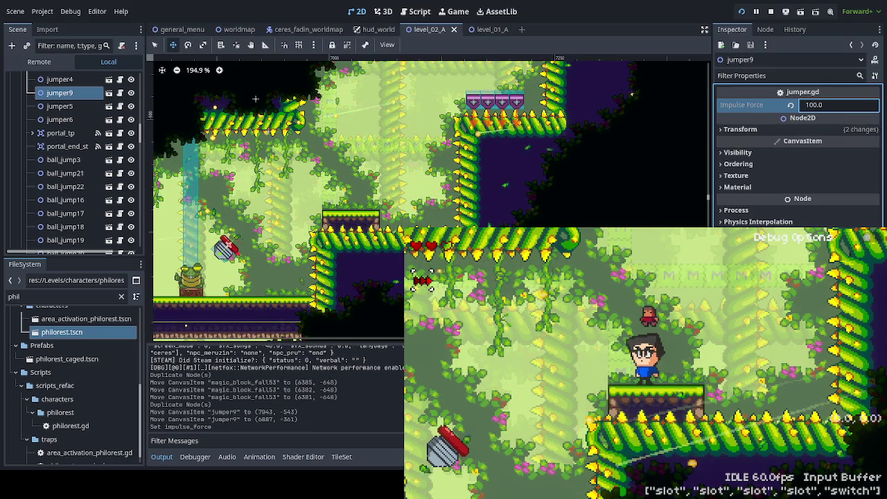
{"action": "key", "text": "F2"}
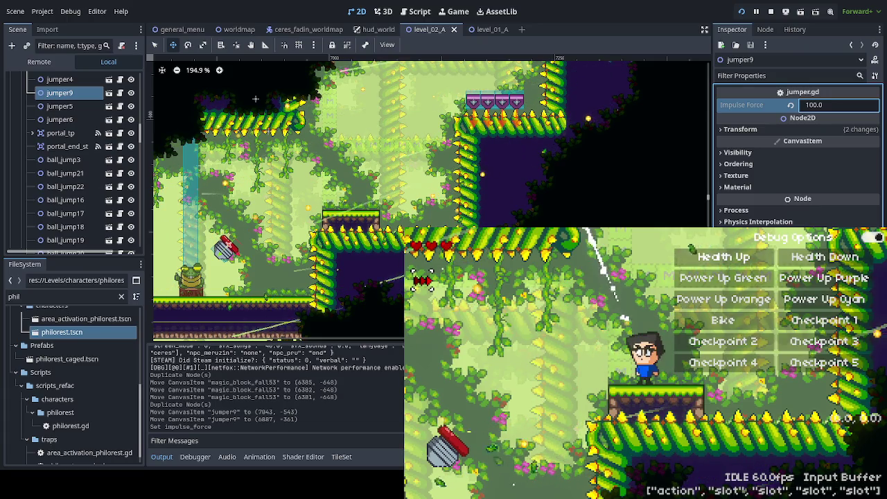
{"action": "key", "text": "F2"}
{"action": "key", "text": "F1"}
{"action": "key", "text": "Left"}
{"action": "key", "text": "Right"}
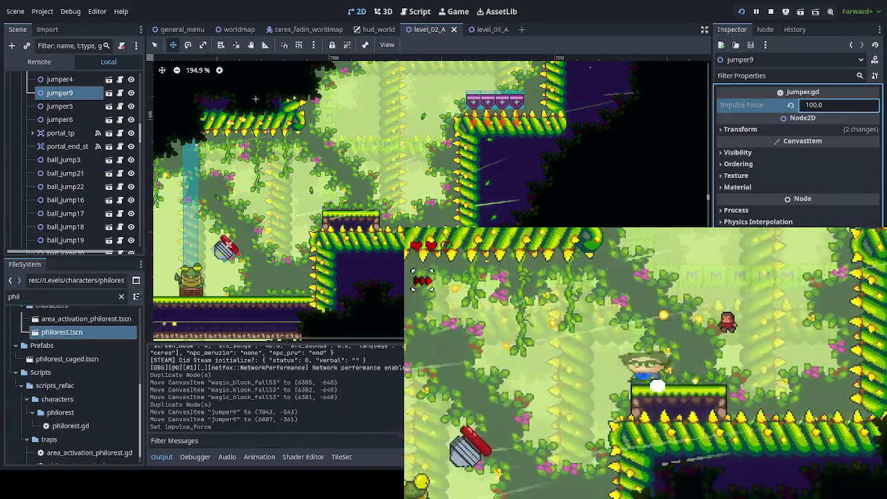
{"action": "key", "text": "Right"}
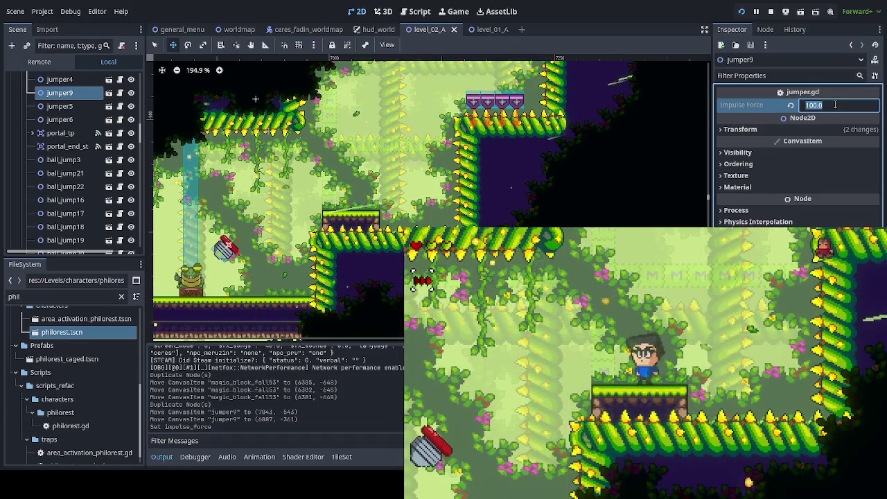
{"action": "type", "text": "90"}
{"action": "key", "text": "Return"}
{"action": "key", "text": "ctrl+s"}
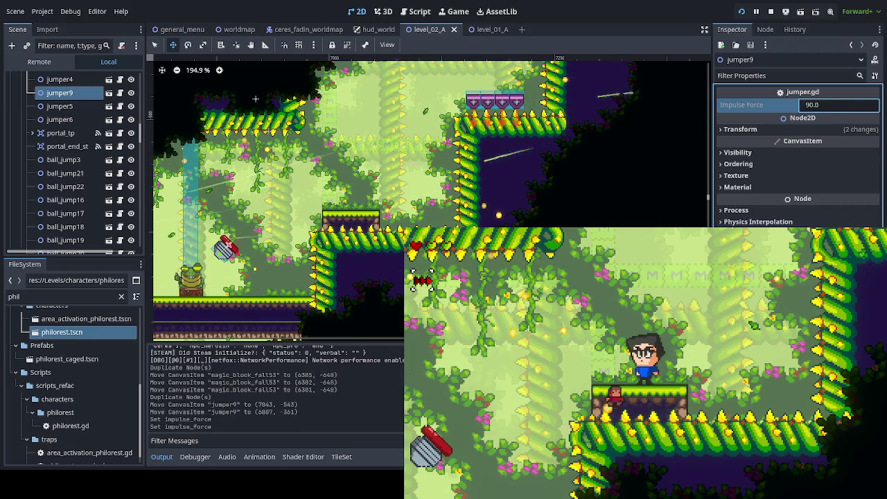
Set jumper9's Impulse Force to 80 and test the launch again in the game.
{"action": "key", "text": "F1"}
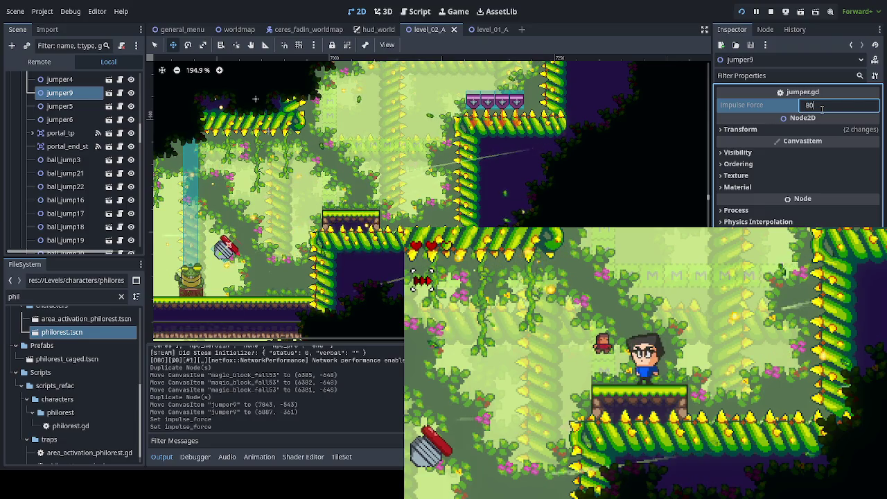
{"action": "key", "text": "Return"}
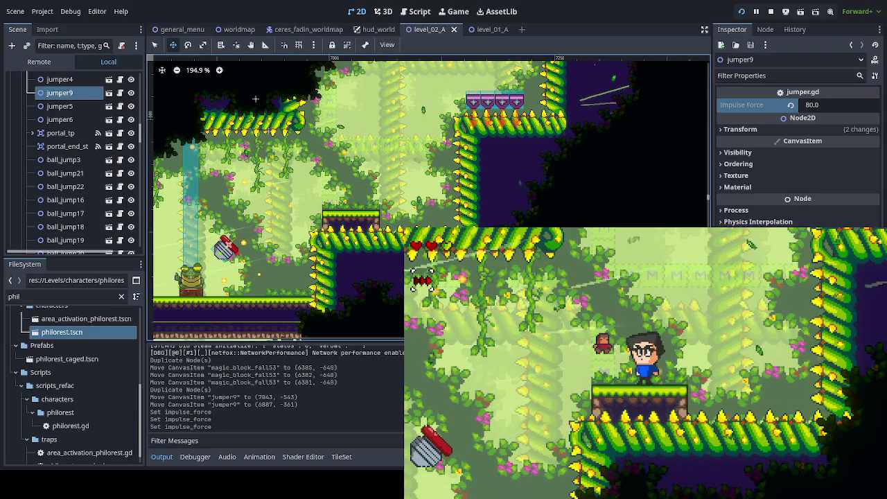
{"action": "key", "text": "Left"}
{"action": "key", "text": "space"}
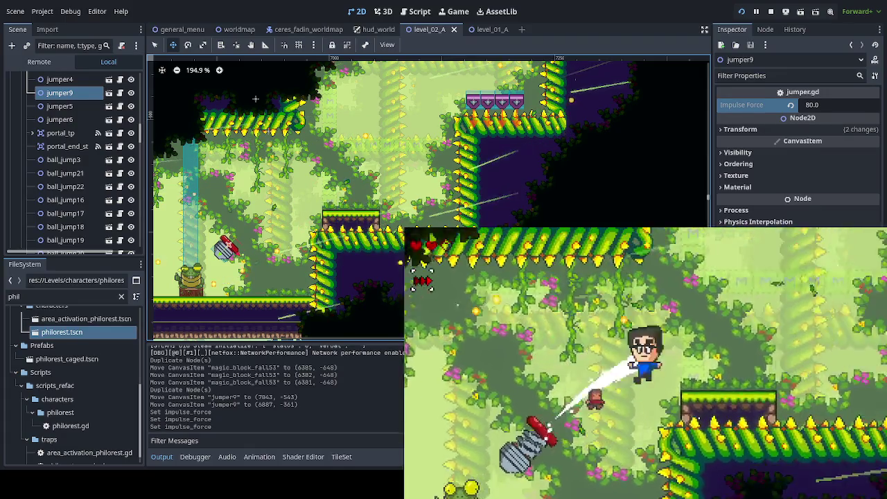
{"action": "key", "text": "Left"}
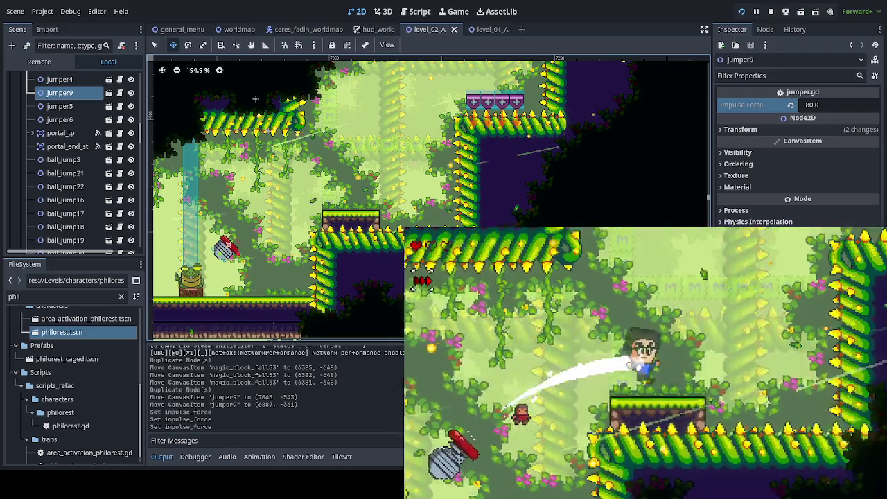
{"action": "key", "text": "Left"}
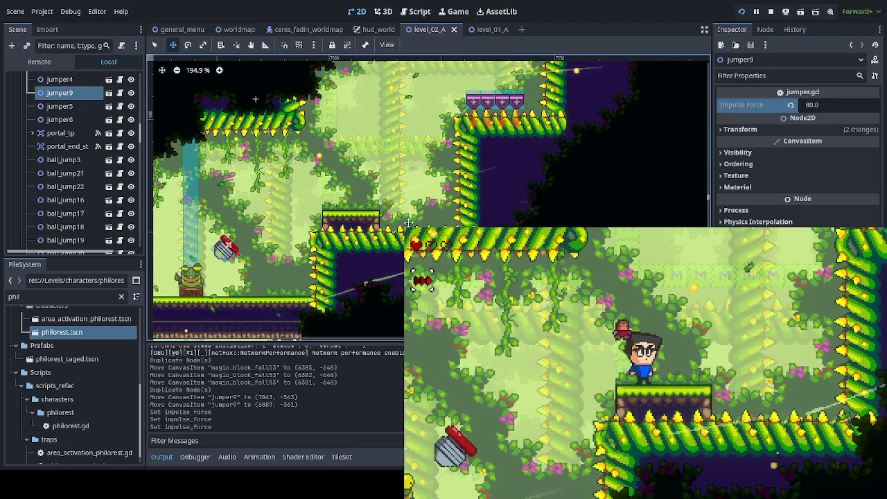
Tilt jumper9 to a 30° rotation and nudge it slightly down and right.
{"action": "left_click", "coordinate": [740, 129]}
{"action": "left_click_drag", "start_coordinate": [844, 182], "coordinate": [842, 181]}
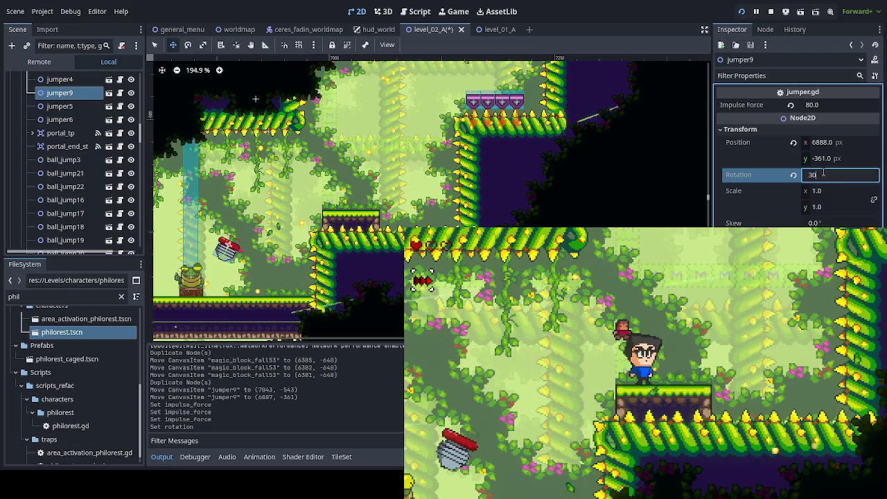
{"action": "key", "text": "Return"}
{"action": "left_click_drag", "start_coordinate": [261, 266], "coordinate": [287, 286]}
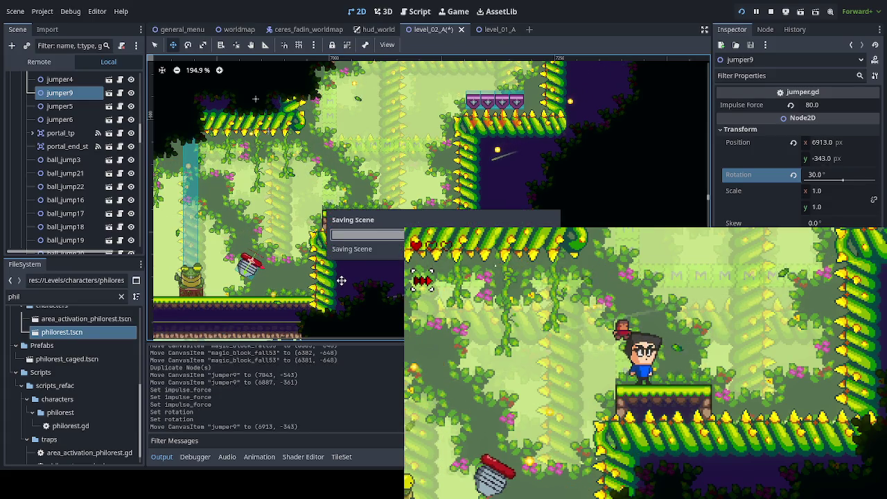
Test the tilted spring's up-left launch in-game, then duplicate it as jumper10 at (7082, -461).
{"action": "key", "text": "space"}
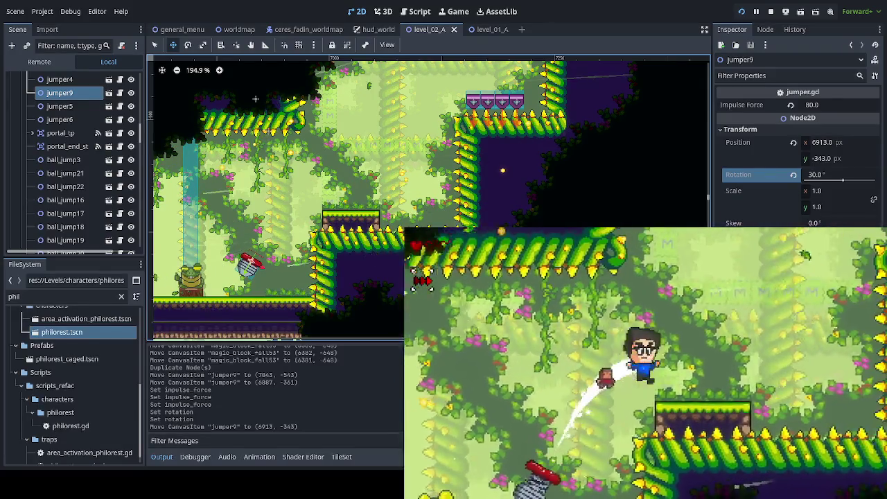
{"action": "key", "text": "space"}
{"action": "key", "text": "Left"}
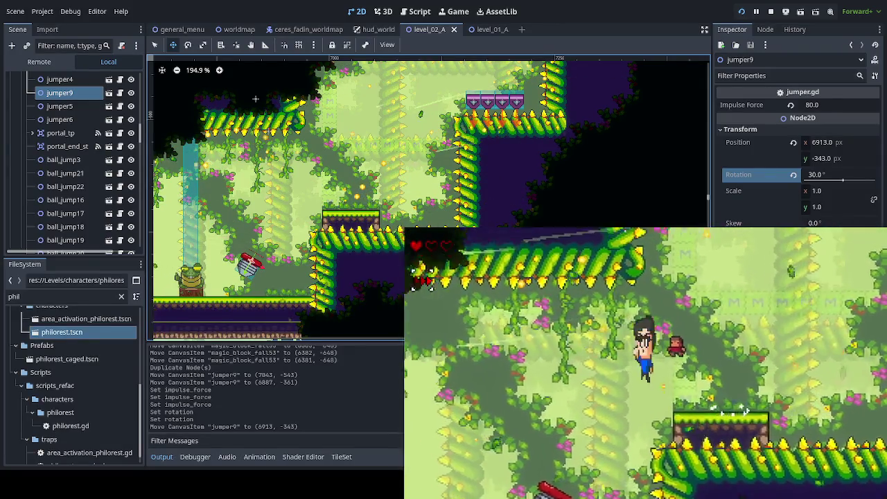
{"action": "key", "text": "Right"}
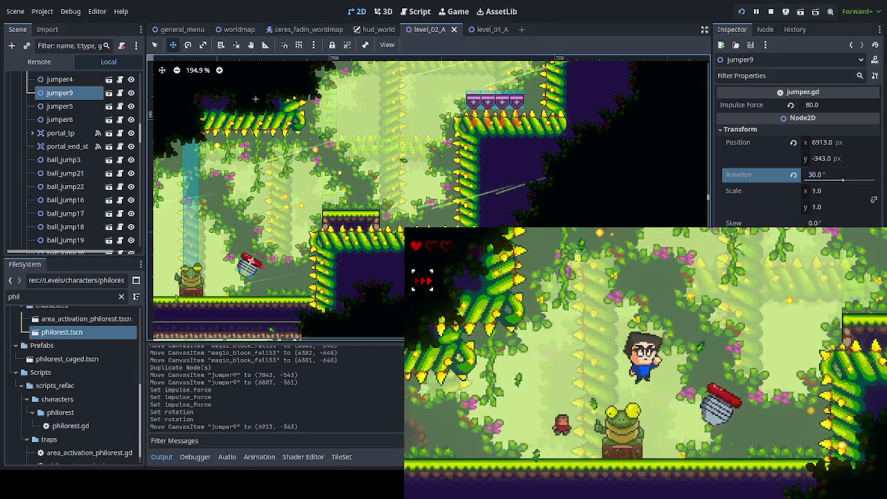
{"action": "key", "text": "space"}
{"action": "key", "text": "space"}
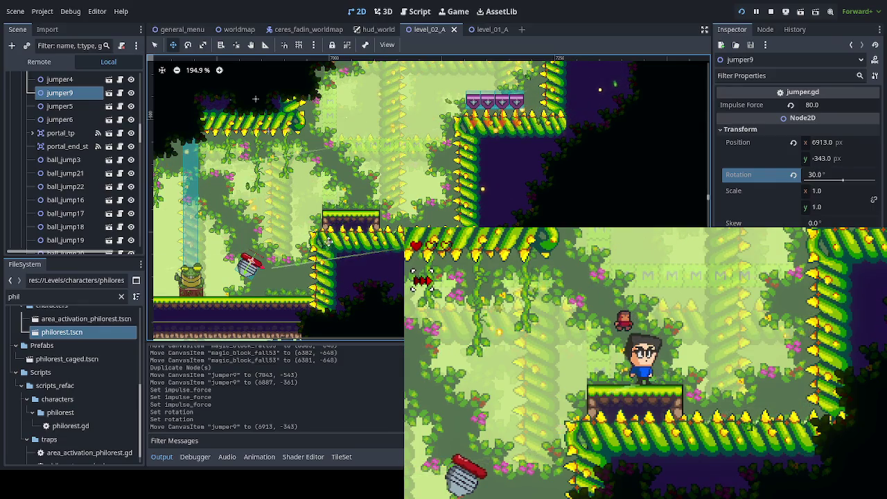
{"action": "key", "text": "ctrl+d"}
{"action": "mouse_move", "coordinate": [327, 246]}
{"action": "left_mouse_down"}
{"action": "mouse_move", "coordinate": [409, 187]}
{"action": "mouse_move", "coordinate": [498, 141]}
{"action": "mouse_move", "coordinate": [477, 142]}
{"action": "left_mouse_up"}
Fine-tune jumper10's position up-right, test it in the game, then stop the game.
{"action": "left_click_drag", "start_coordinate": [478, 141], "coordinate": [480, 143]}
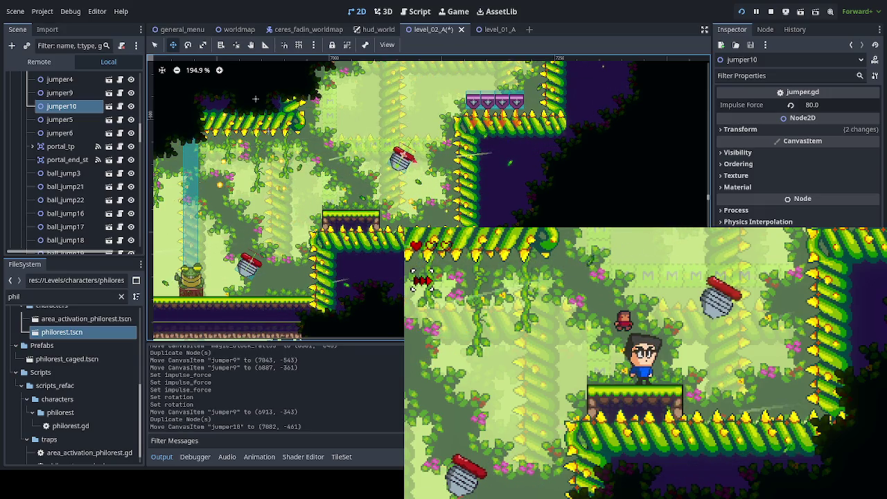
{"action": "key", "text": "space"}
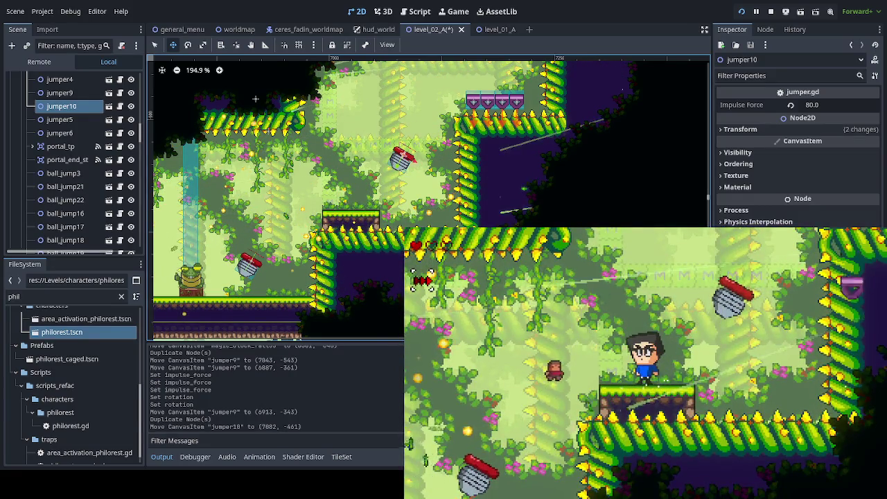
{"action": "key", "text": "space"}
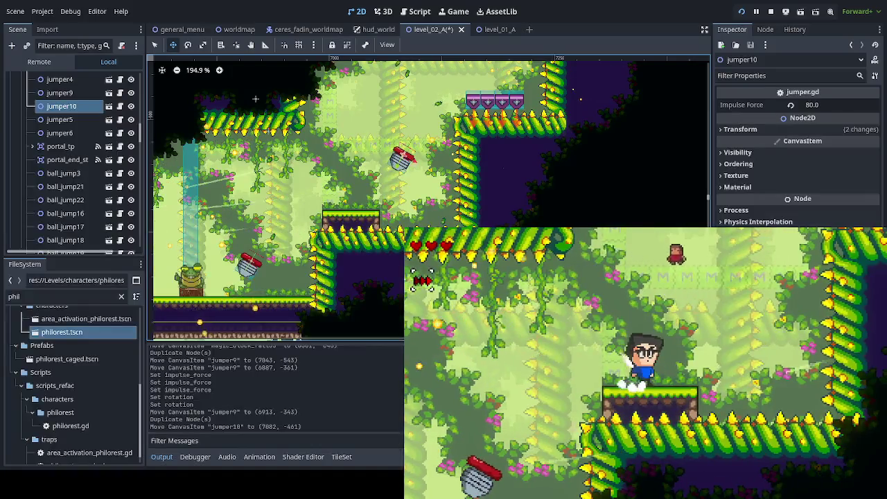
{"action": "key", "text": "F8"}
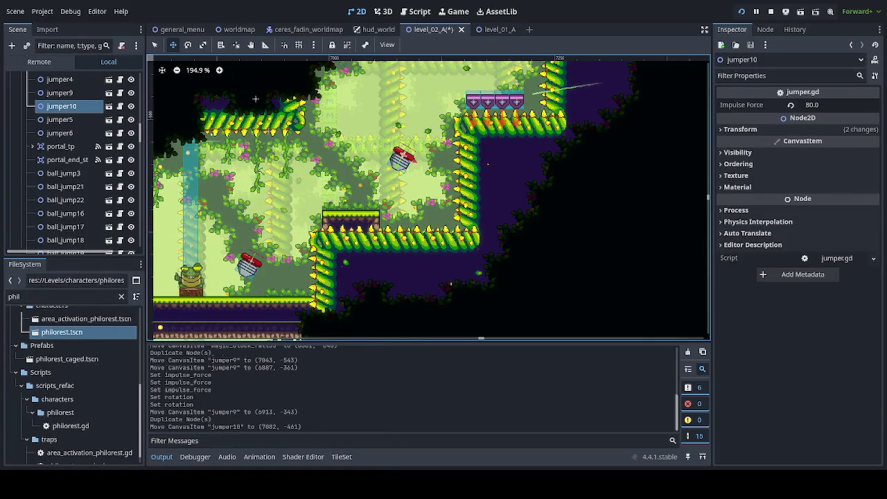
Save level_02_A and pan and zoom around the level to review jumper10 and its surroundings.
{"action": "key", "text": "ctrl+s"}
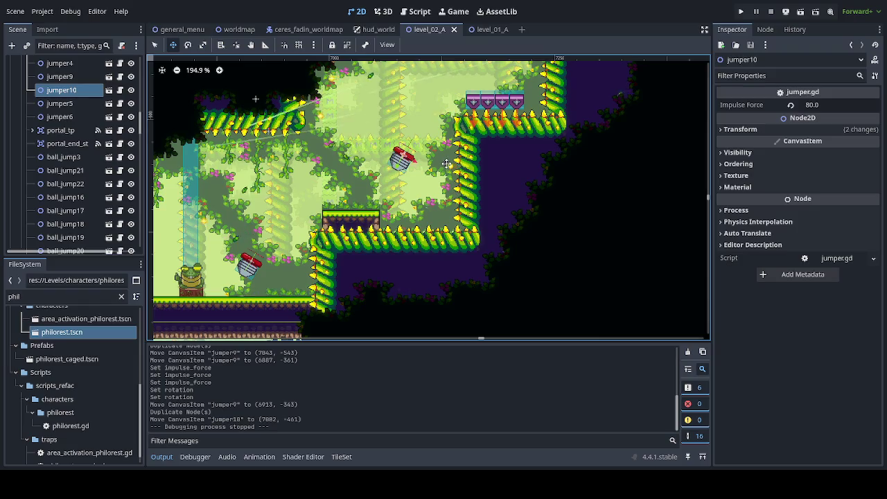
{"action": "scroll", "coordinate": [416, 281], "scroll_direction": "up", "scroll_amount": 5}
{"action": "mouse_move", "coordinate": [416, 281]}
{"action": "left_mouse_down"}
{"action": "mouse_move", "coordinate": [399, 173]}
{"action": "mouse_move", "coordinate": [397, 194]}
{"action": "left_mouse_up"}
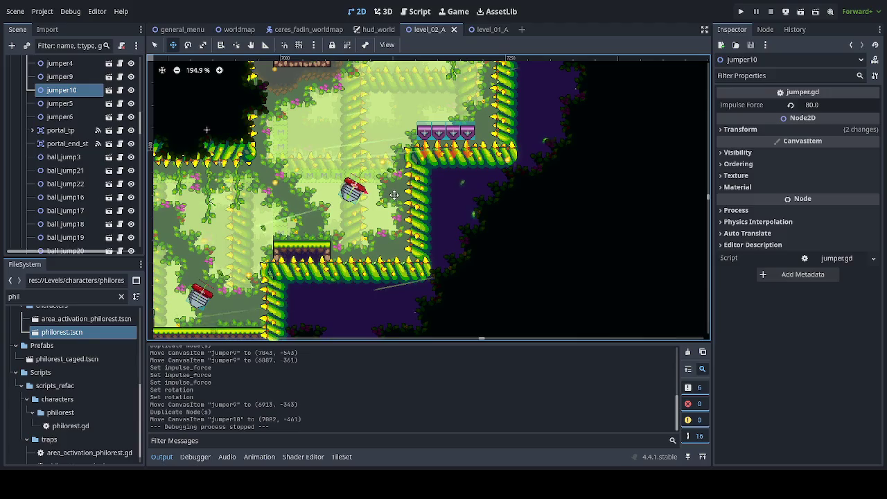
{"action": "scroll", "coordinate": [279, 237], "scroll_direction": "up", "scroll_amount": 1}
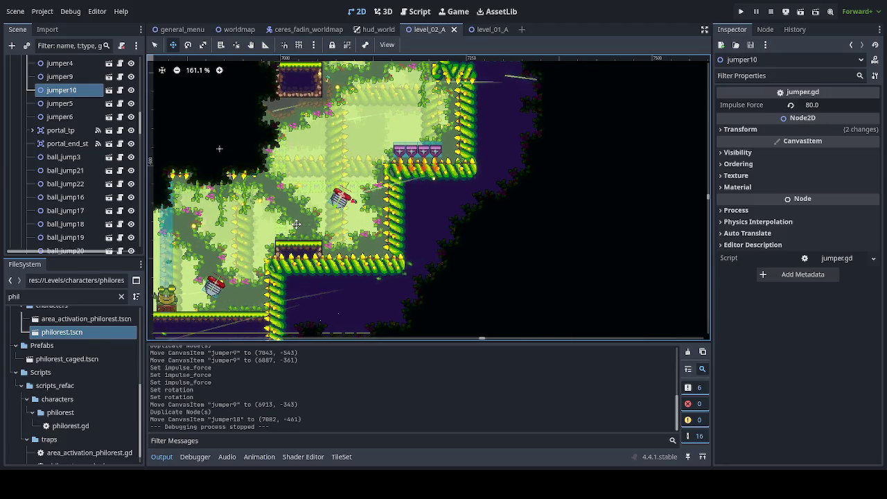
{"action": "mouse_move", "coordinate": [269, 255]}
{"action": "left_mouse_down"}
{"action": "mouse_move", "coordinate": [599, 149]}
{"action": "mouse_move", "coordinate": [590, 147]}
{"action": "mouse_move", "coordinate": [702, 120]}
{"action": "mouse_move", "coordinate": [294, 128]}
{"action": "left_mouse_up"}
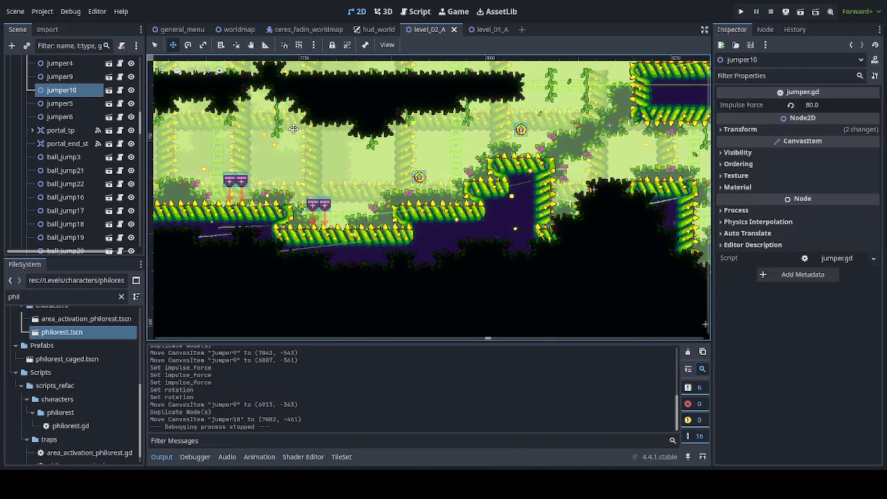
{"action": "mouse_move", "coordinate": [293, 128]}
{"action": "left_mouse_down"}
{"action": "mouse_move", "coordinate": [304, 122]}
{"action": "mouse_move", "coordinate": [415, 208]}
{"action": "mouse_move", "coordinate": [257, 285]}
{"action": "left_mouse_up"}
{"action": "scroll", "coordinate": [415, 208], "scroll_direction": "up", "scroll_amount": 1}
{"action": "scroll", "coordinate": [256, 284], "scroll_direction": "down", "scroll_amount": 2}
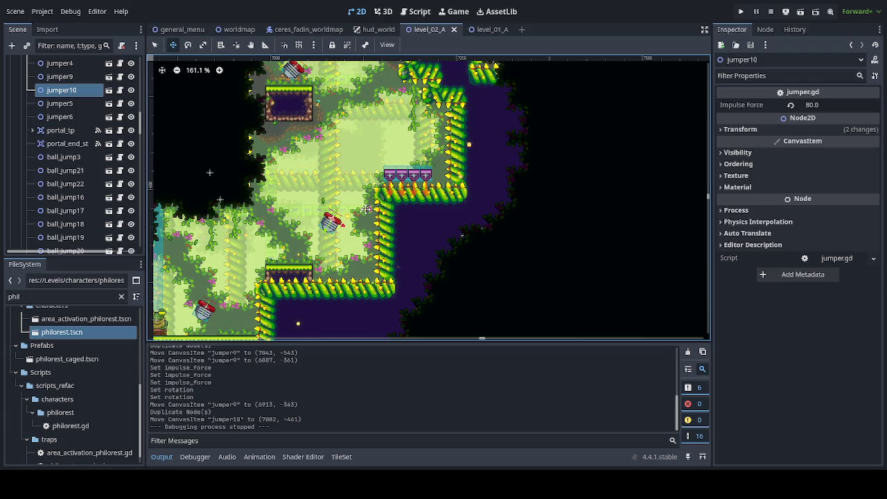
Duplicate jumper10 as jumper11 and set its rotation to -40°.
{"action": "key", "text": "ctrl+d"}
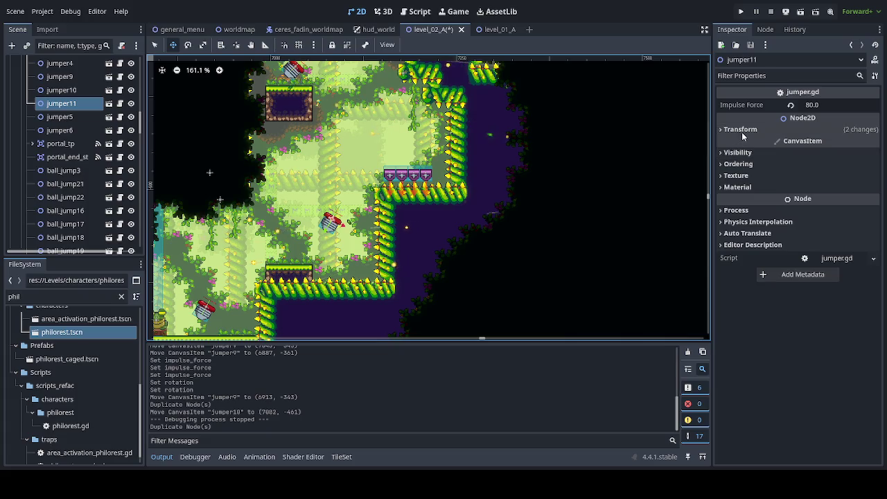
{"action": "left_click", "coordinate": [740, 130]}
{"action": "left_click_drag", "start_coordinate": [843, 182], "coordinate": [840, 181]}
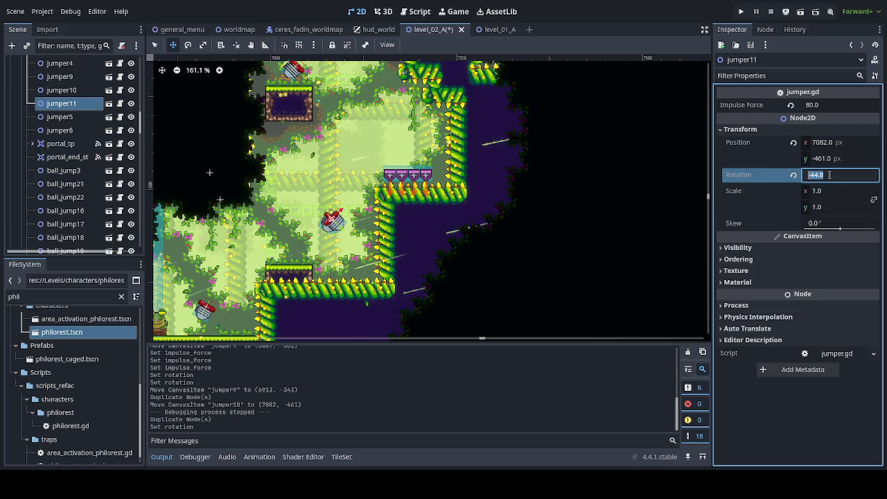
{"action": "type", "text": "-40"}
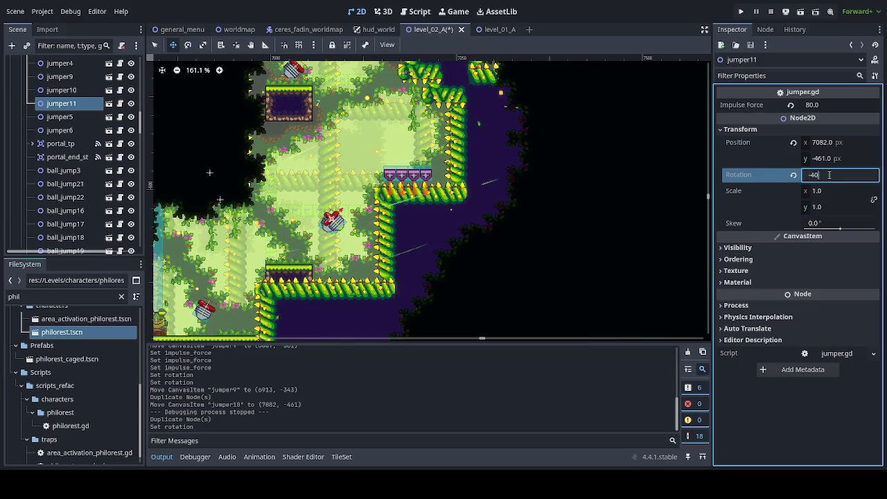
{"action": "key", "text": "Return"}
Place jumper11 at (7158, -591), save the level and run the game.
{"action": "mouse_move", "coordinate": [345, 245]}
{"action": "left_mouse_down"}
{"action": "mouse_move", "coordinate": [432, 150]}
{"action": "mouse_move", "coordinate": [407, 154]}
{"action": "mouse_move", "coordinate": [403, 145]}
{"action": "left_mouse_up"}
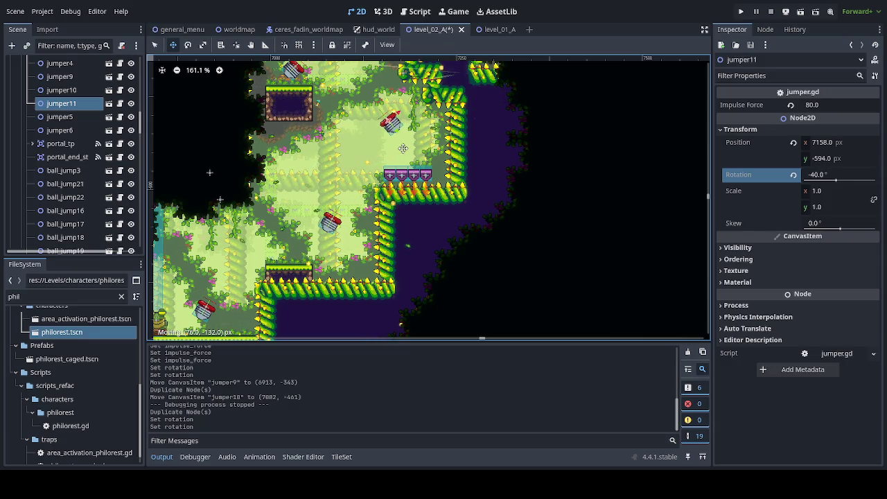
{"action": "left_click_drag", "start_coordinate": [402, 149], "coordinate": [403, 149]}
{"action": "key", "text": "ctrl+s"}
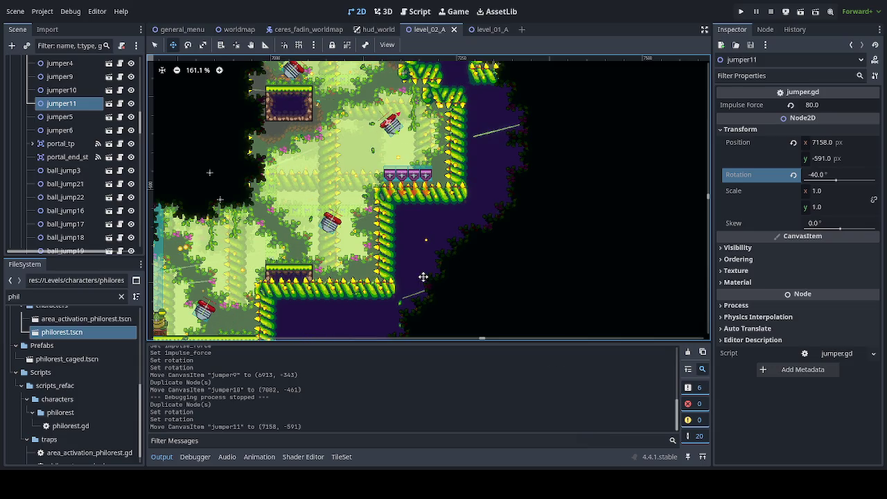
{"action": "key", "text": "ctrl+s"}
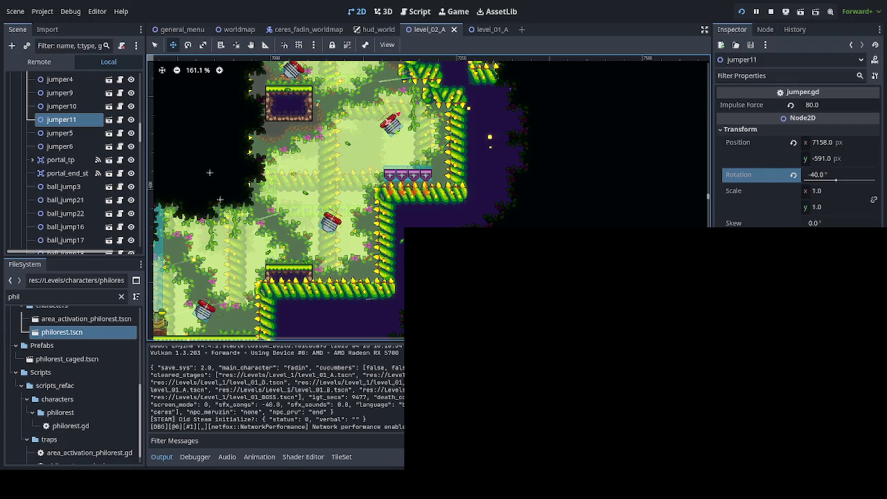
Continue the saved game, enter Floresta Abelhuda 1, and respawn at a checkpoint via Debug Options.
{"action": "key", "text": "Down"}
{"action": "key", "text": "Return"}
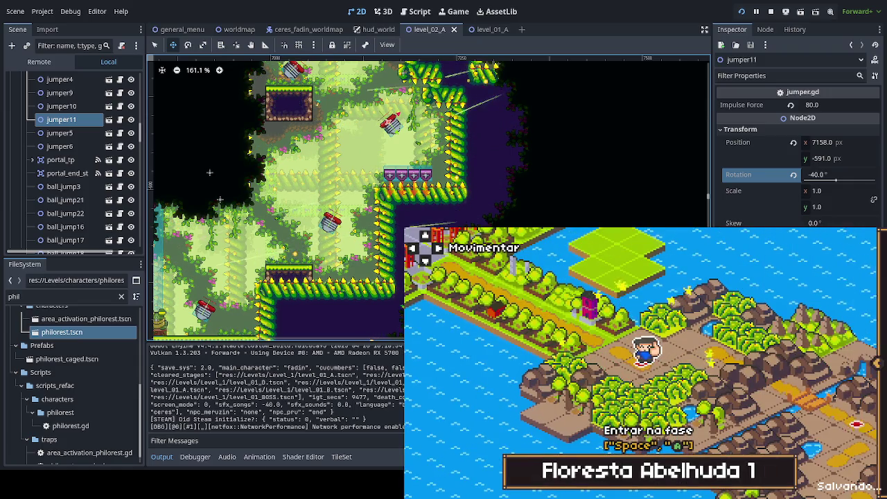
{"action": "key", "text": "space"}
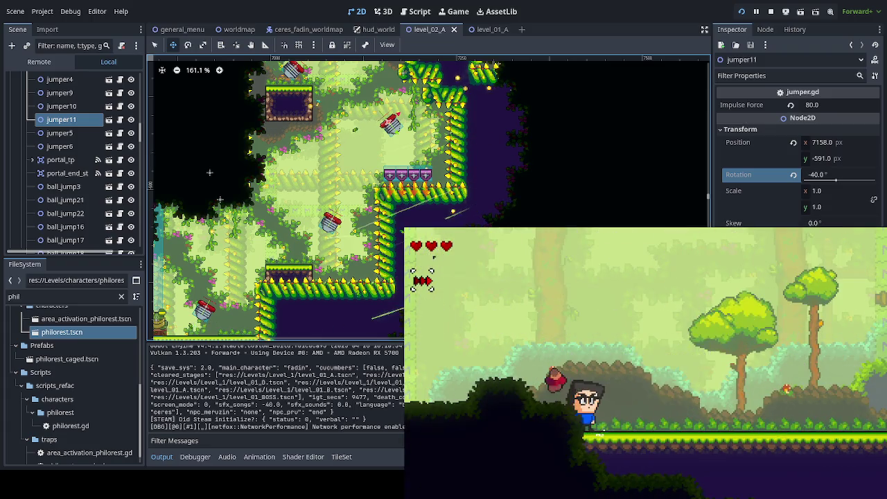
{"action": "key", "text": "F1"}
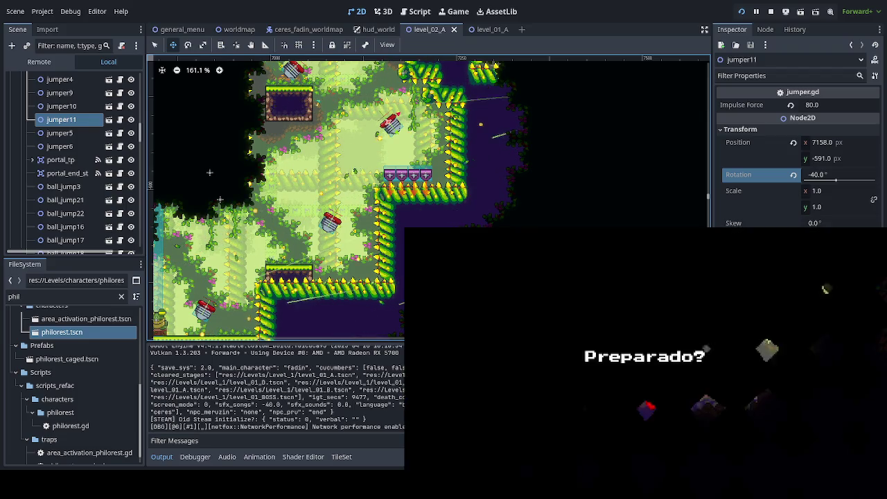
{"action": "key", "text": "x"}
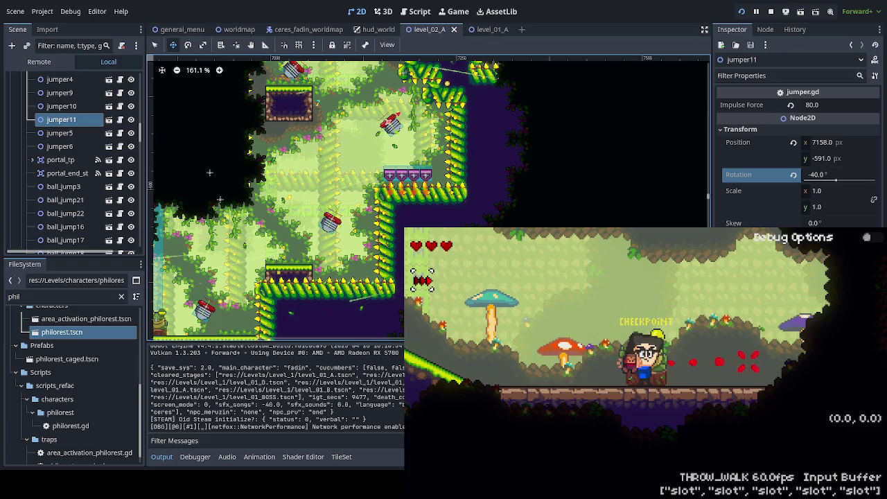
{"action": "key", "text": "F1"}
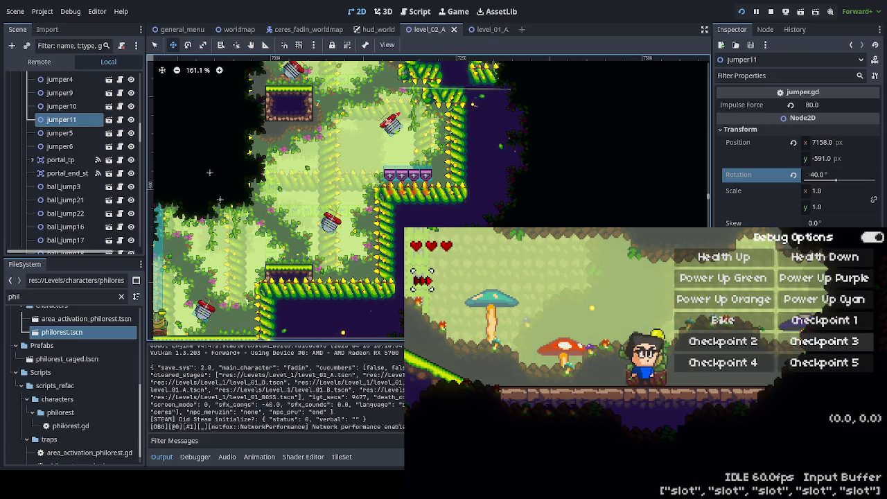
{"action": "key", "text": "Return"}
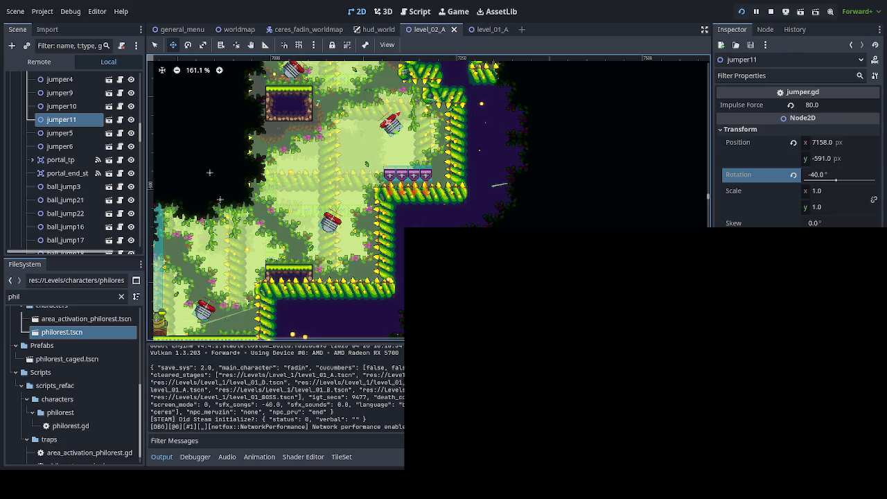
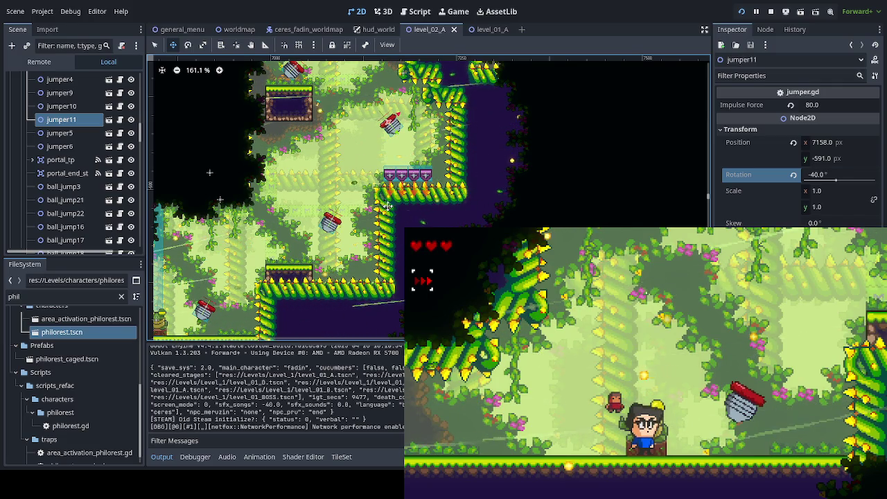
Pan the level view to the open area and select a falling magic block.
{"action": "left_click_drag", "start_coordinate": [388, 193], "coordinate": [318, 267]}
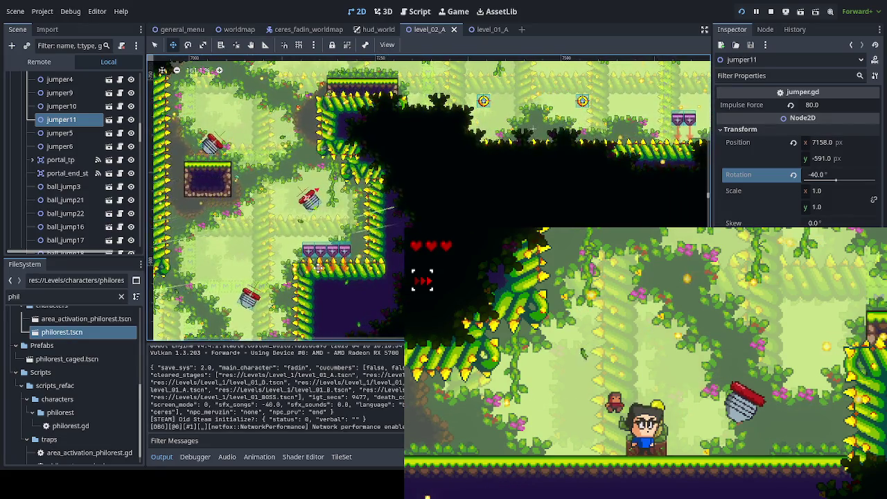
{"action": "mouse_move", "coordinate": [378, 217]}
{"action": "left_mouse_down"}
{"action": "mouse_move", "coordinate": [268, 277]}
{"action": "mouse_move", "coordinate": [149, 265]}
{"action": "mouse_move", "coordinate": [384, 221]}
{"action": "mouse_move", "coordinate": [234, 268]}
{"action": "mouse_move", "coordinate": [76, 276]}
{"action": "mouse_move", "coordinate": [351, 250]}
{"action": "mouse_move", "coordinate": [215, 263]}
{"action": "left_mouse_up"}
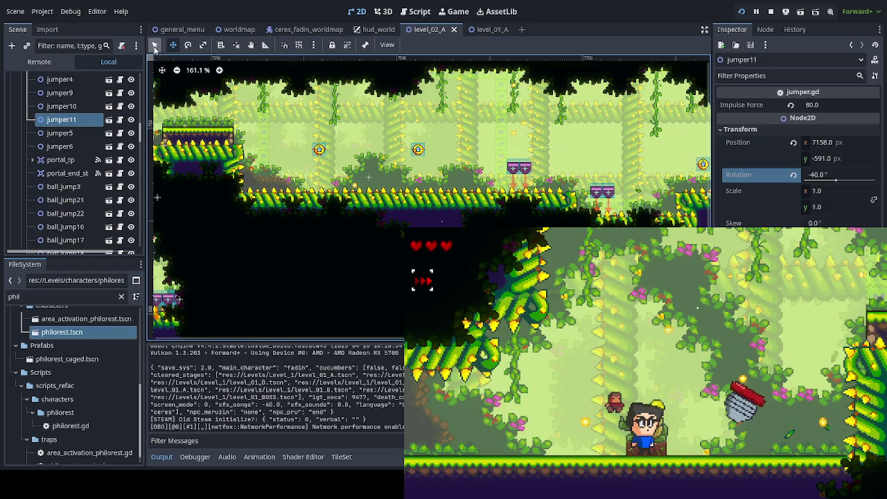
{"action": "left_click", "coordinate": [535, 198]}
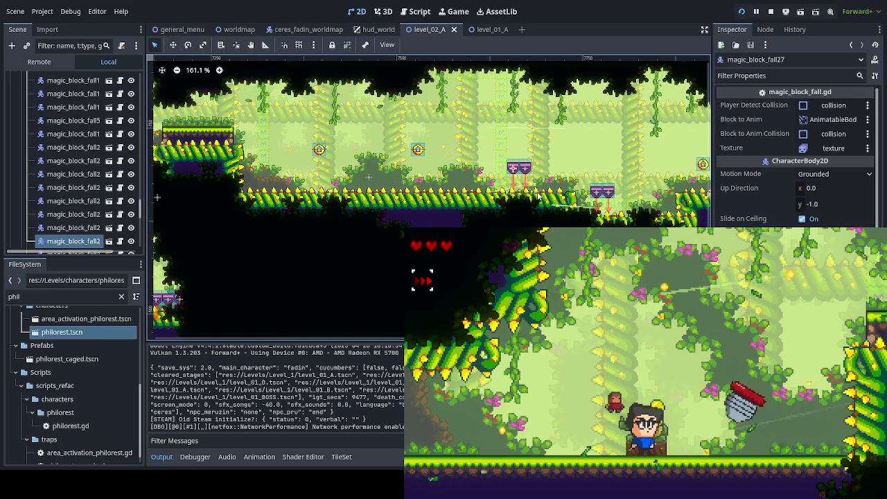
Collapse the traps_tile group in the Scene dock to shorten the node list.
{"action": "scroll", "coordinate": [535, 197], "scroll_direction": "up", "scroll_amount": 3}
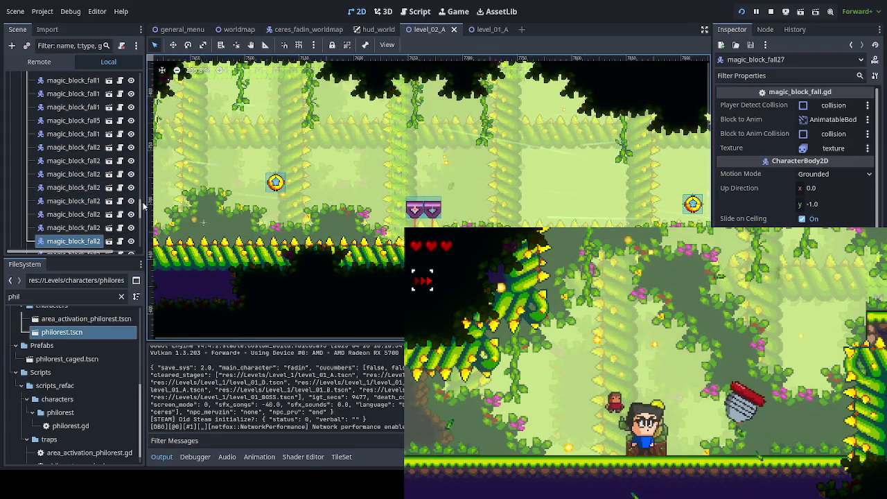
{"action": "left_click_drag", "start_coordinate": [143, 206], "coordinate": [138, 97]}
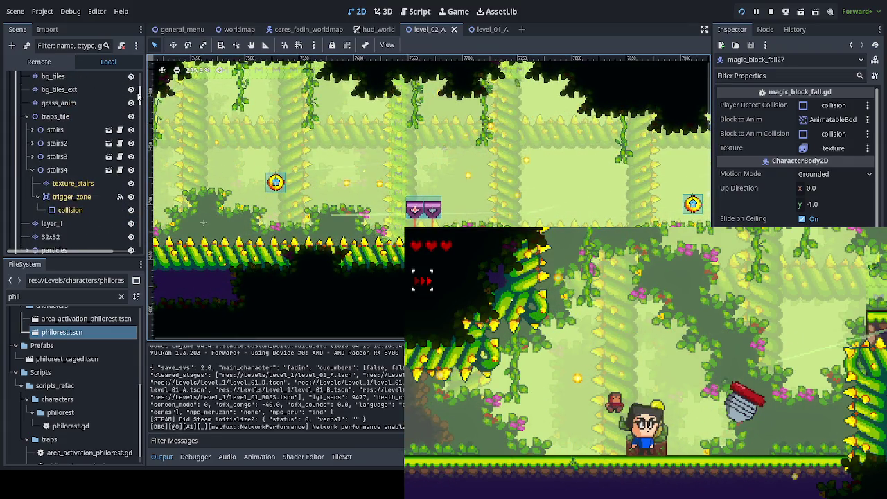
{"action": "scroll", "coordinate": [65, 163], "scroll_direction": "up", "scroll_amount": 3}
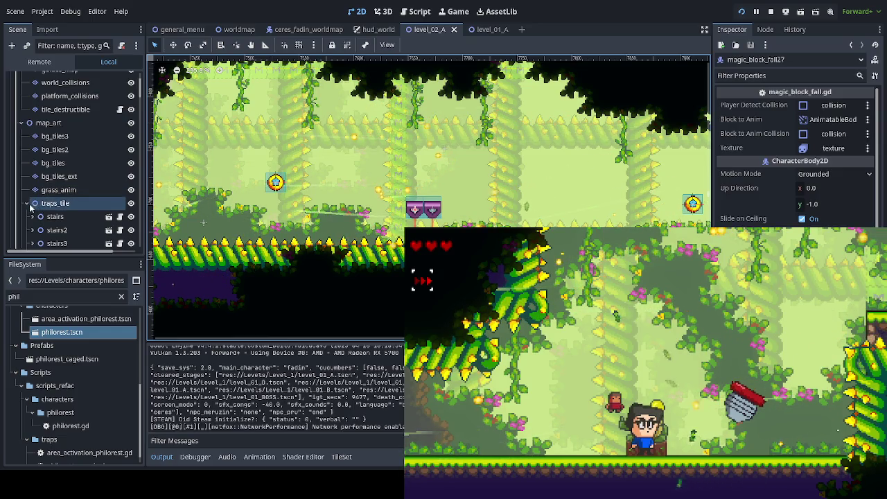
{"action": "scroll", "coordinate": [87, 192], "scroll_direction": "down", "scroll_amount": 2}
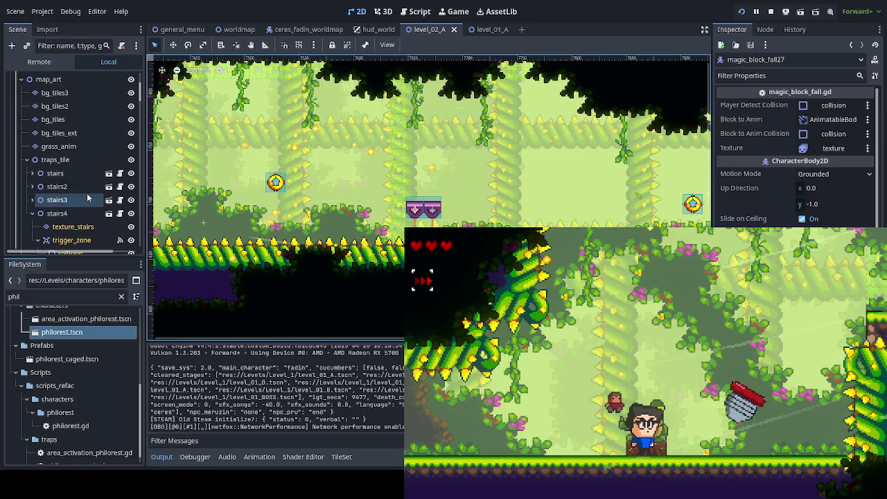
{"action": "left_click", "coordinate": [26, 160]}
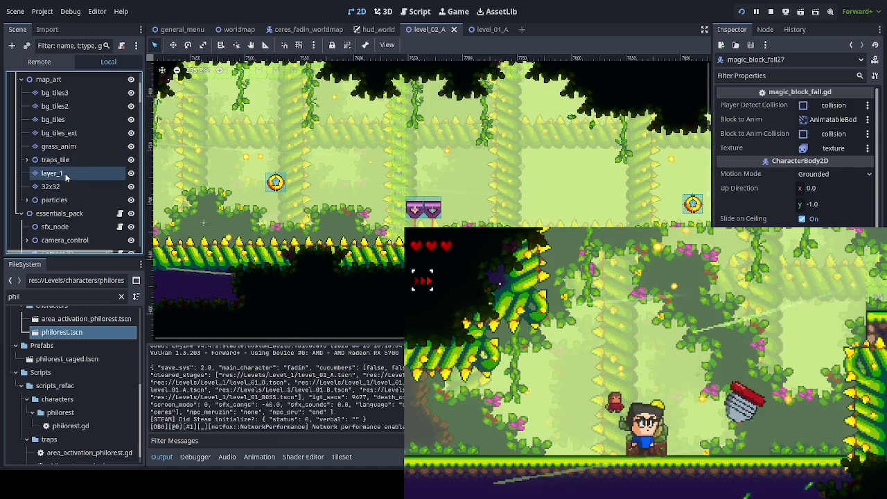
On layer_1, paint two short rows of orange wood plank tiles.
{"action": "left_click", "coordinate": [66, 179]}
{"action": "scroll", "coordinate": [331, 405], "scroll_direction": "up", "scroll_amount": 3}
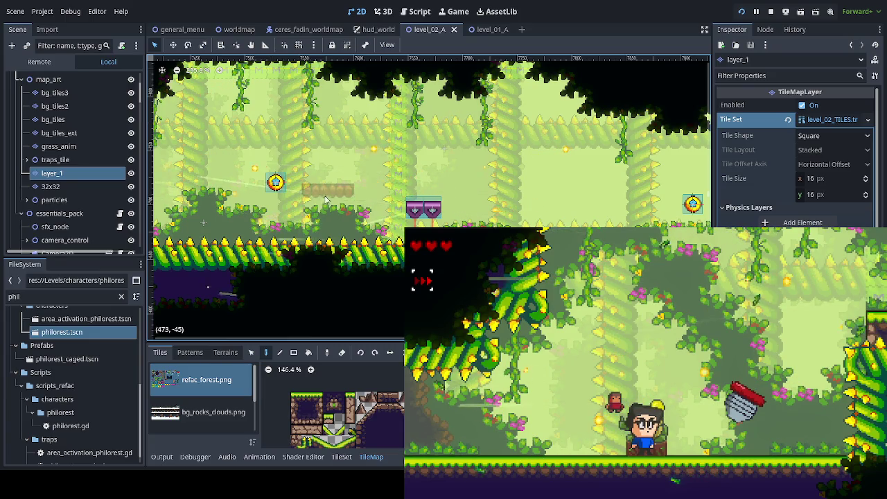
{"action": "scroll", "coordinate": [324, 199], "scroll_direction": "up", "scroll_amount": 3}
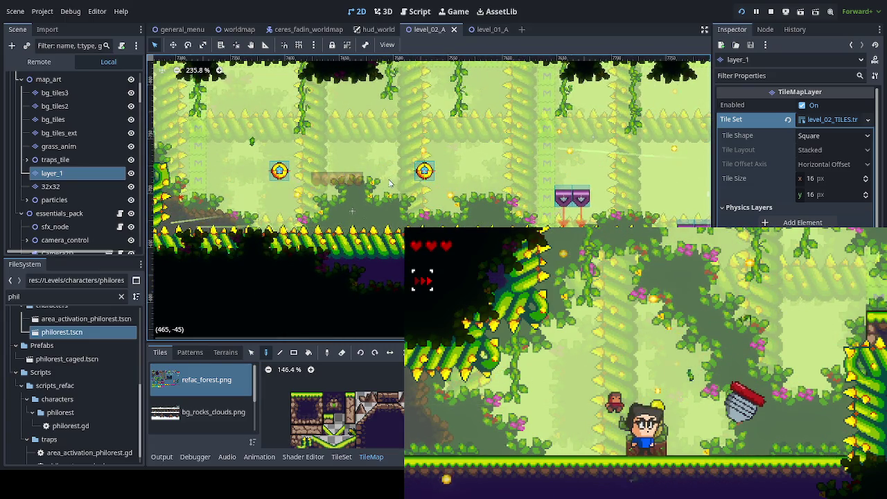
{"action": "scroll", "coordinate": [416, 187], "scroll_direction": "left", "scroll_amount": 5}
{"action": "scroll", "coordinate": [314, 189], "scroll_direction": "right", "scroll_amount": 6}
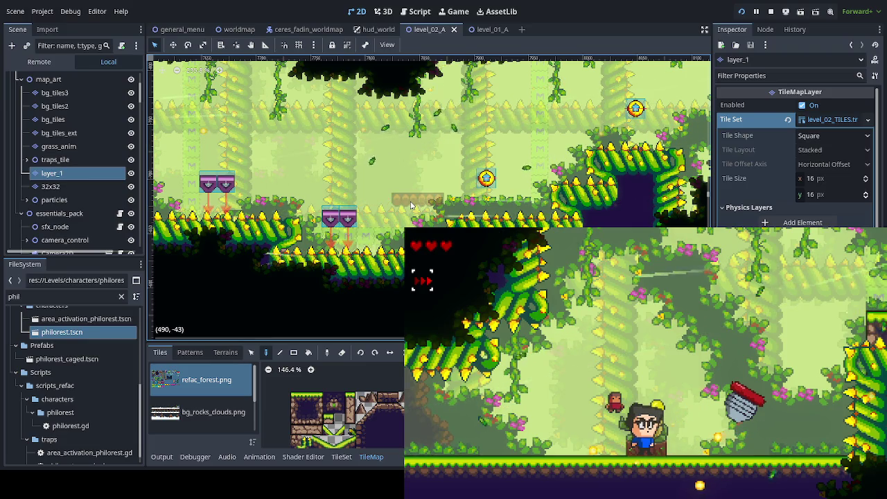
{"action": "left_click", "coordinate": [410, 204]}
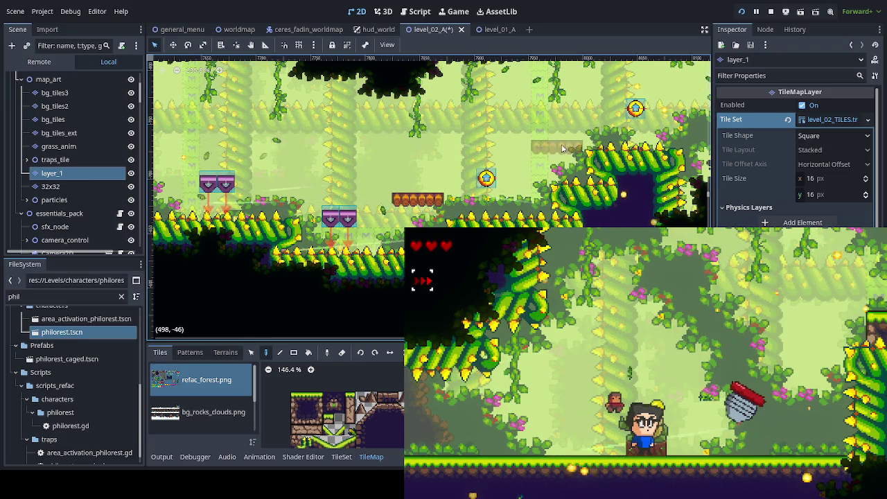
{"action": "left_click", "coordinate": [556, 149]}
Paint a longer wood platform across the gap, fixing its two right-end tiles.
{"action": "scroll", "coordinate": [385, 226], "scroll_direction": "right", "scroll_amount": 5}
{"action": "scroll", "coordinate": [385, 226], "scroll_direction": "right", "scroll_amount": 8}
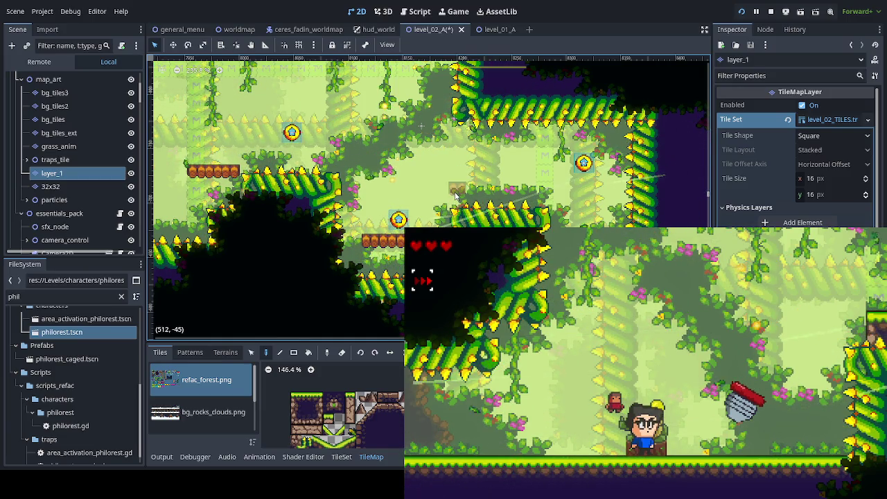
{"action": "left_click_drag", "start_coordinate": [455, 197], "coordinate": [539, 194]}
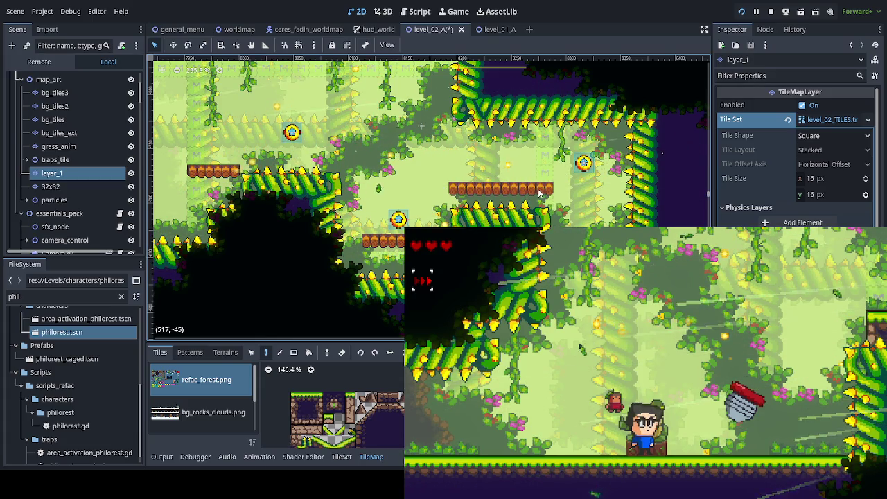
{"action": "right_click", "coordinate": [539, 194]}
{"action": "right_click", "coordinate": [521, 195]}
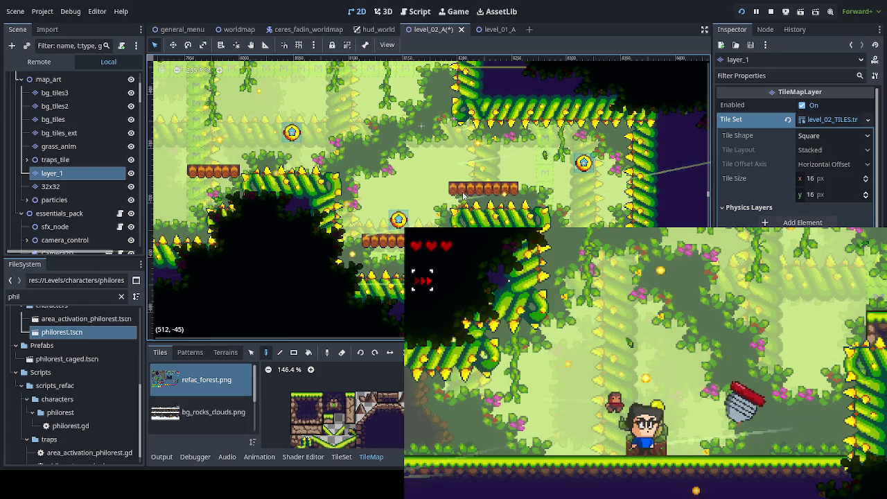
{"action": "left_click_drag", "start_coordinate": [512, 197], "coordinate": [545, 195]}
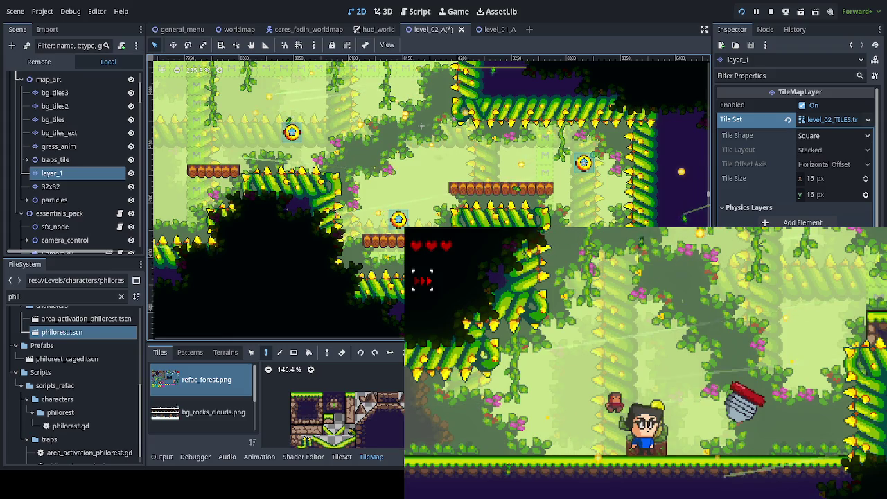
Add wood tiles to the middle platform's left end, then stop the running game with F8.
{"action": "left_click", "coordinate": [436, 201]}
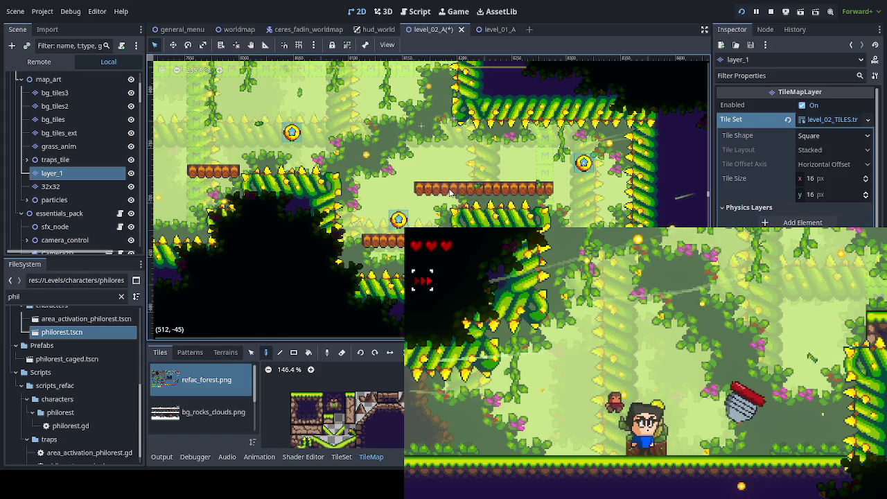
{"action": "left_click", "coordinate": [430, 194]}
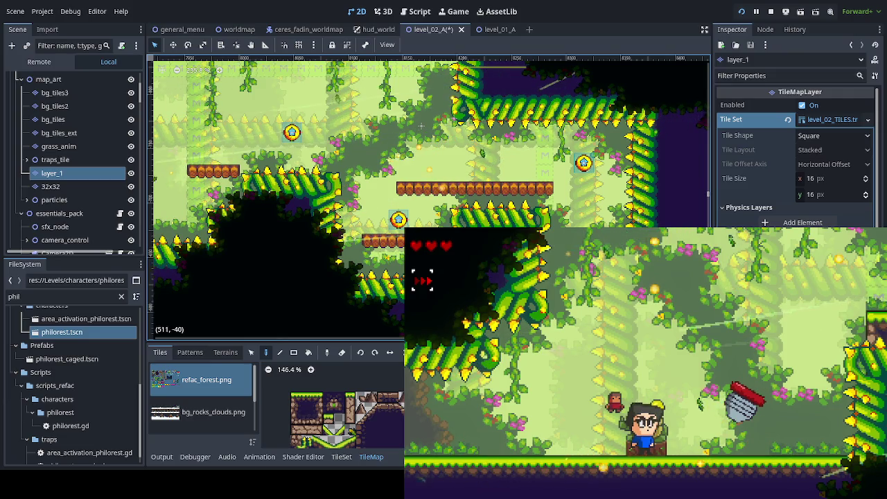
{"action": "scroll", "coordinate": [405, 206], "scroll_direction": "down", "scroll_amount": 3}
{"action": "mouse_move", "coordinate": [405, 206]}
{"action": "left_mouse_down"}
{"action": "mouse_move", "coordinate": [393, 209]}
{"action": "mouse_move", "coordinate": [380, 236]}
{"action": "left_mouse_up"}
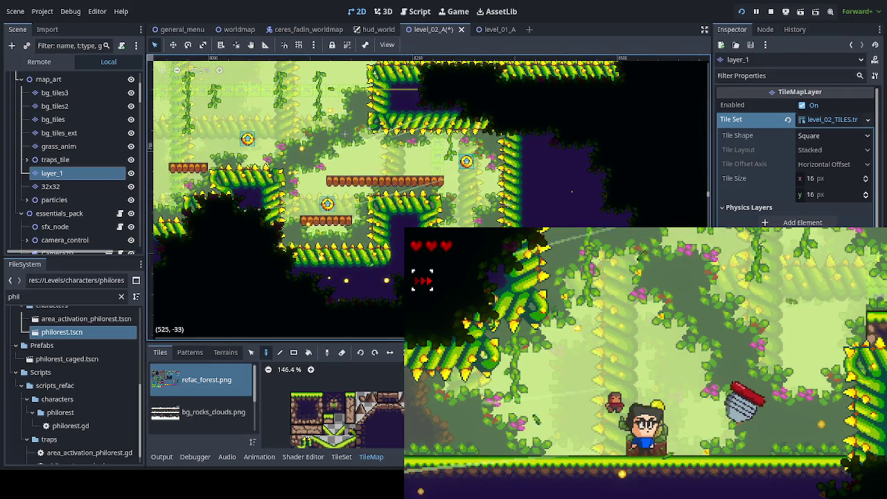
{"action": "key", "text": "F8"}
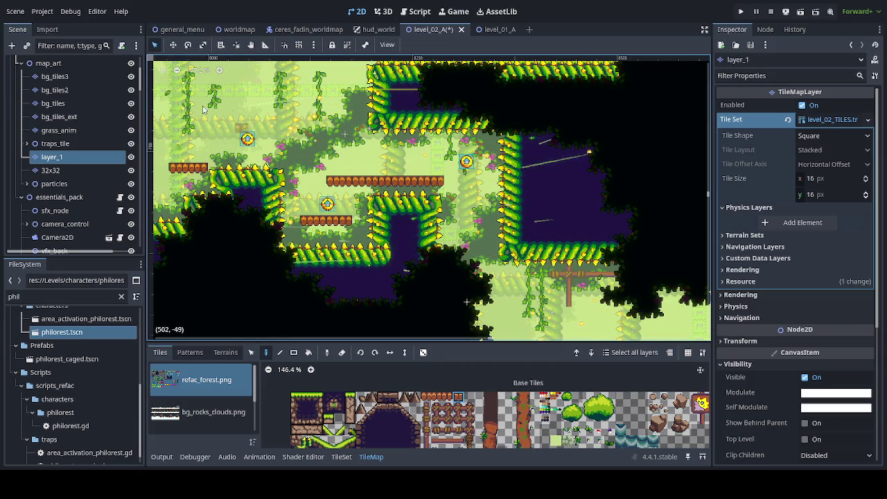
Delete the ball_jump7 orb below the long platform and select the platform_collisions layer.
{"action": "left_click", "coordinate": [54, 183]}
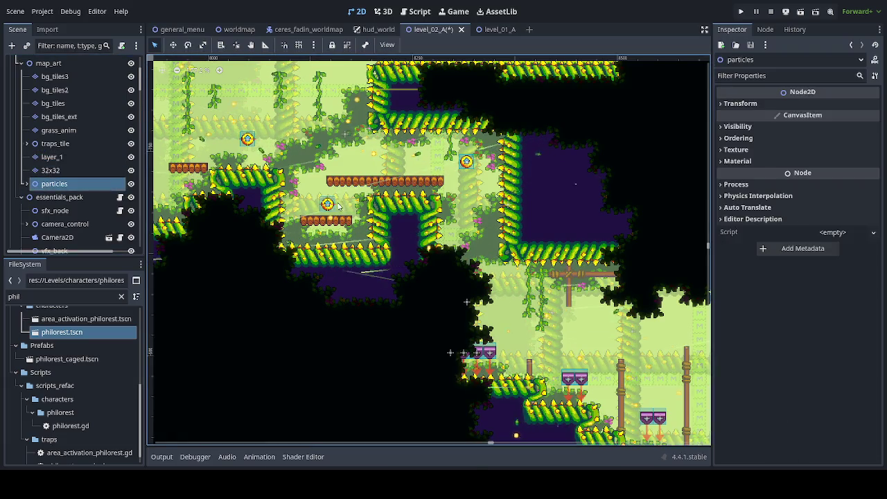
{"action": "left_click", "coordinate": [329, 206]}
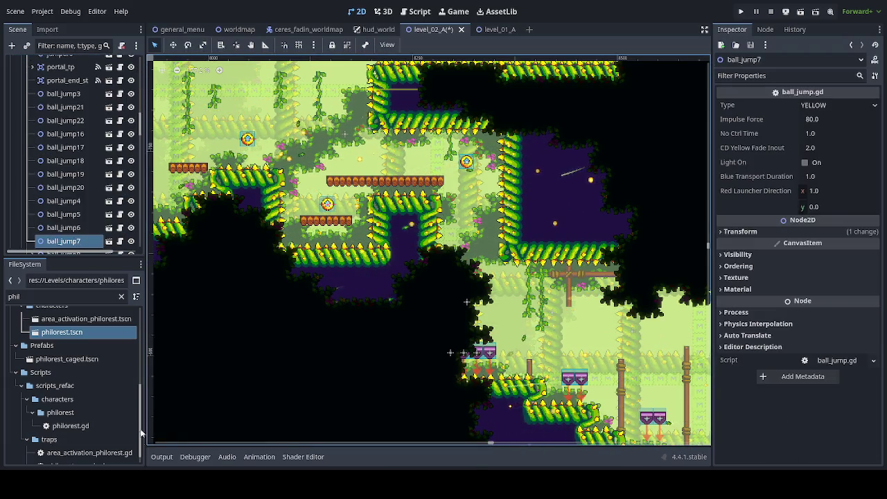
{"action": "key", "text": "Delete"}
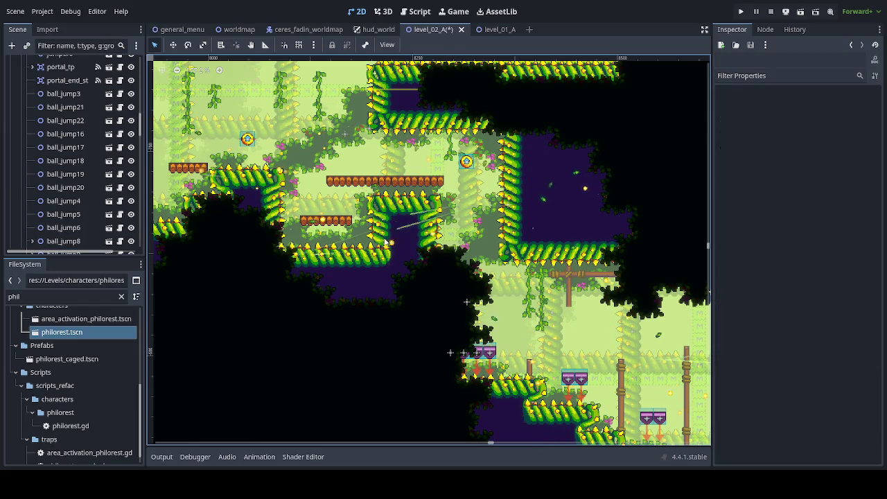
{"action": "scroll", "coordinate": [94, 111], "scroll_direction": "up", "scroll_amount": 10}
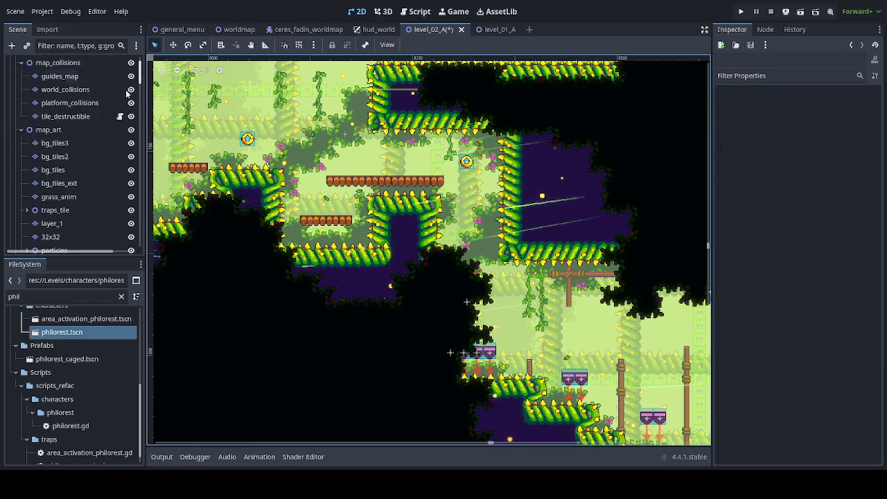
{"action": "left_click", "coordinate": [93, 102]}
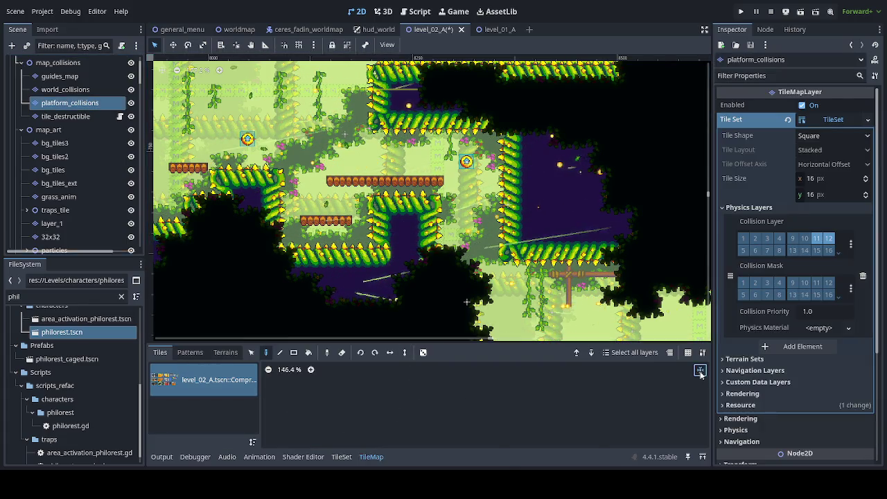
Pick the purple platform-collision tile and bring the right-hand wood platforms into view.
{"action": "left_click", "coordinate": [561, 396]}
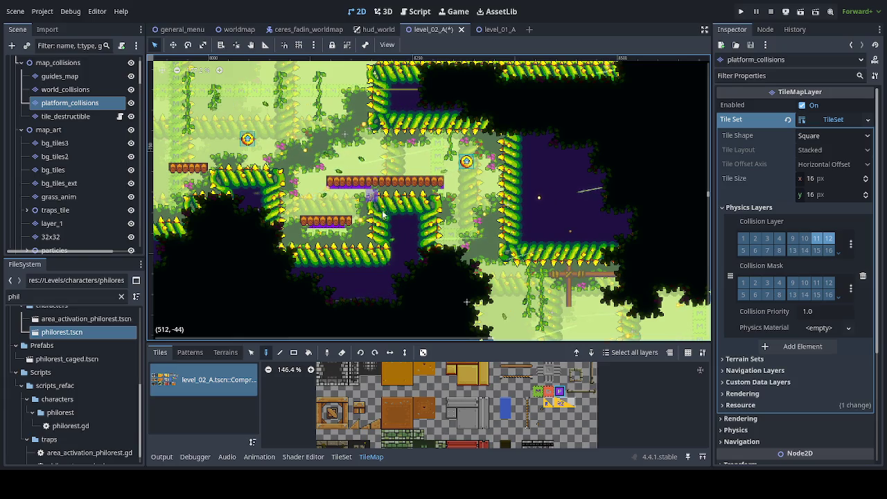
{"action": "scroll", "coordinate": [377, 209], "scroll_direction": "up", "scroll_amount": 5}
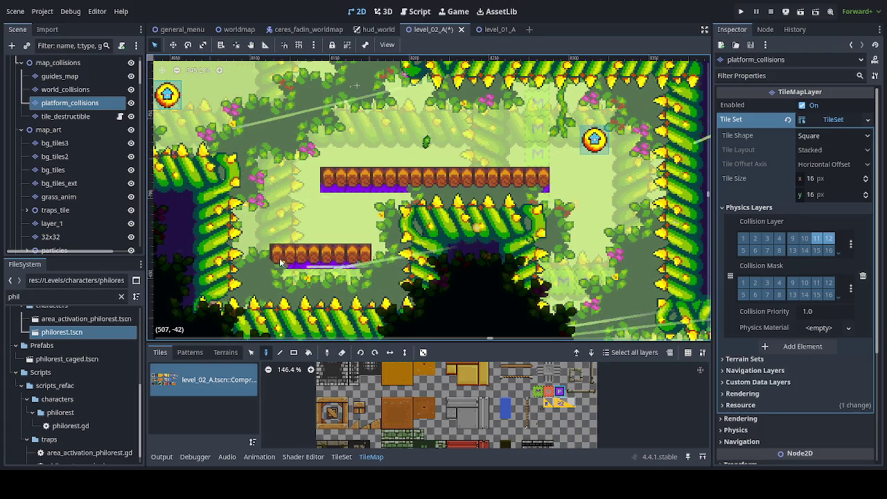
{"action": "scroll", "coordinate": [388, 265], "scroll_direction": "down", "scroll_amount": 3}
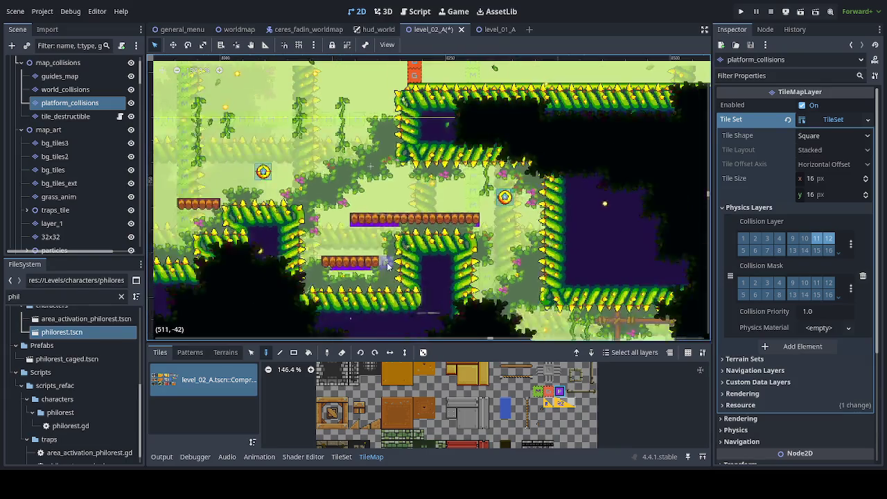
{"action": "scroll", "coordinate": [388, 265], "scroll_direction": "down", "scroll_amount": 3}
{"action": "scroll", "coordinate": [374, 250], "scroll_direction": "right", "scroll_amount": 3}
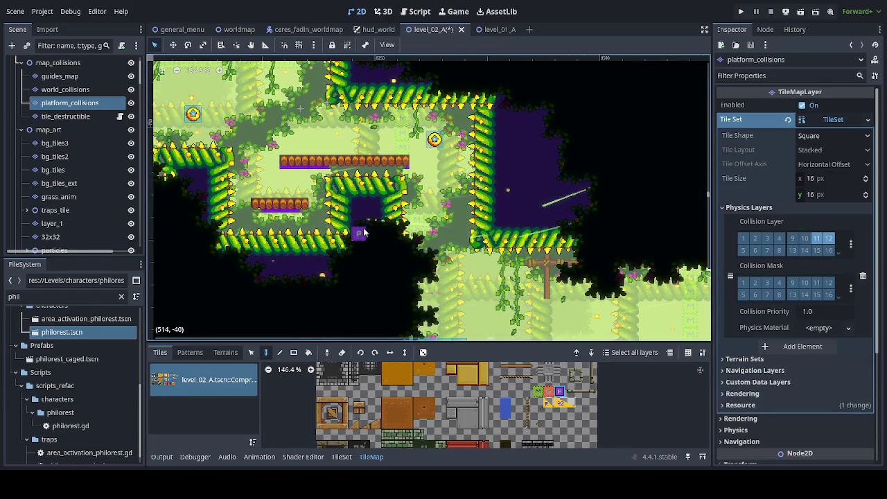
{"action": "left_click_drag", "start_coordinate": [359, 223], "coordinate": [483, 259]}
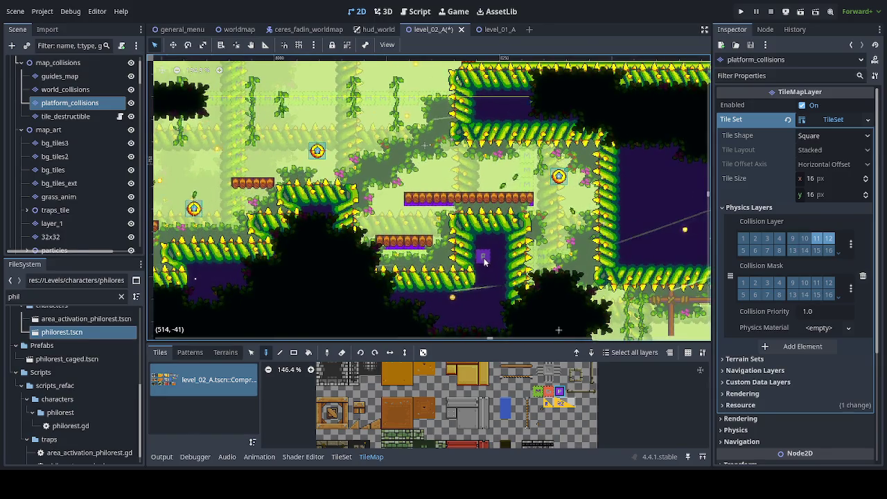
{"action": "scroll", "coordinate": [480, 256], "scroll_direction": "right", "scroll_amount": 5}
{"action": "scroll", "coordinate": [627, 294], "scroll_direction": "up", "scroll_amount": 3}
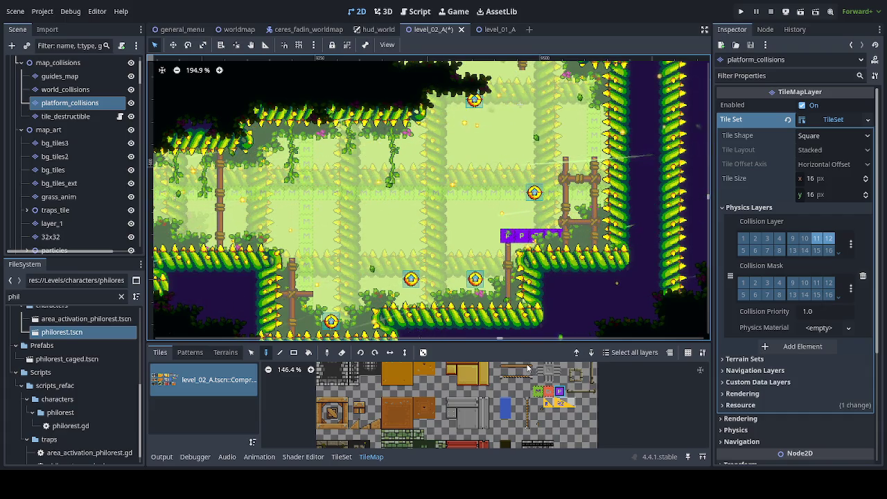
{"action": "mouse_move", "coordinate": [487, 259]}
{"action": "left_mouse_down"}
{"action": "mouse_move", "coordinate": [435, 316]}
{"action": "mouse_move", "coordinate": [414, 326]}
{"action": "left_mouse_up"}
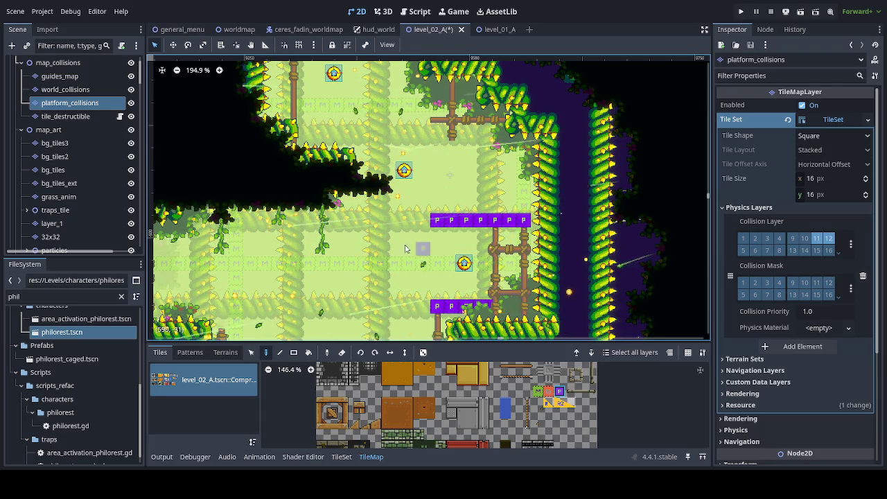
Review the right-hand collision strips and switch to the layer_1 art layer.
{"action": "scroll", "coordinate": [300, 194], "scroll_direction": "down", "scroll_amount": 3}
{"action": "mouse_move", "coordinate": [300, 194]}
{"action": "left_mouse_down"}
{"action": "mouse_move", "coordinate": [316, 178]}
{"action": "mouse_move", "coordinate": [303, 189]}
{"action": "left_mouse_up"}
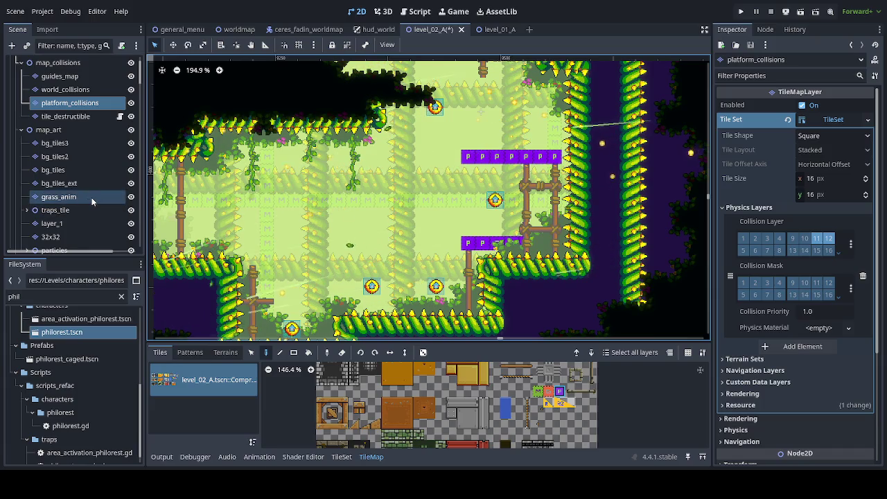
{"action": "left_click", "coordinate": [65, 228]}
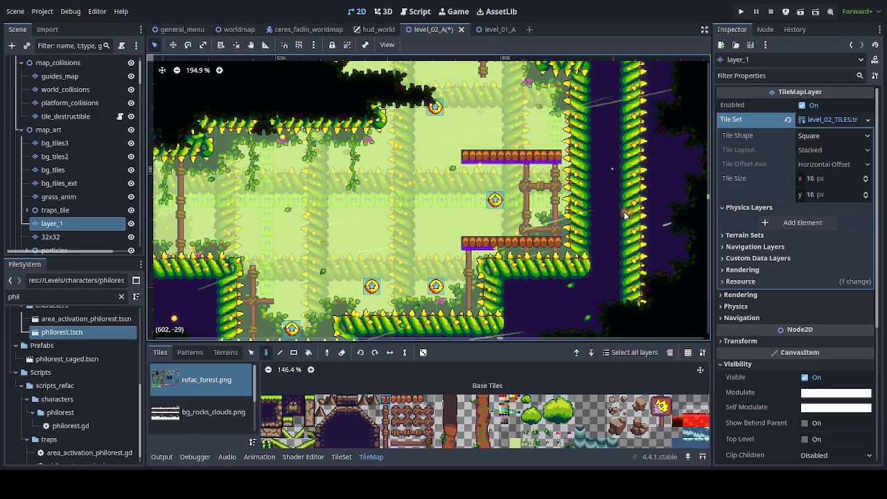
Paint a short platform_wood terrain row in the upper-left clearing beside the tall pole.
{"action": "scroll", "coordinate": [499, 208], "scroll_direction": "down", "scroll_amount": 3}
{"action": "scroll", "coordinate": [485, 180], "scroll_direction": "right", "scroll_amount": 3}
{"action": "mouse_move", "coordinate": [462, 156]}
{"action": "left_mouse_down"}
{"action": "mouse_move", "coordinate": [495, 194]}
{"action": "mouse_move", "coordinate": [484, 177]}
{"action": "mouse_move", "coordinate": [480, 195]}
{"action": "mouse_move", "coordinate": [607, 227]}
{"action": "mouse_move", "coordinate": [626, 249]}
{"action": "mouse_move", "coordinate": [557, 214]}
{"action": "mouse_move", "coordinate": [459, 247]}
{"action": "mouse_move", "coordinate": [415, 280]}
{"action": "mouse_move", "coordinate": [426, 318]}
{"action": "left_mouse_up"}
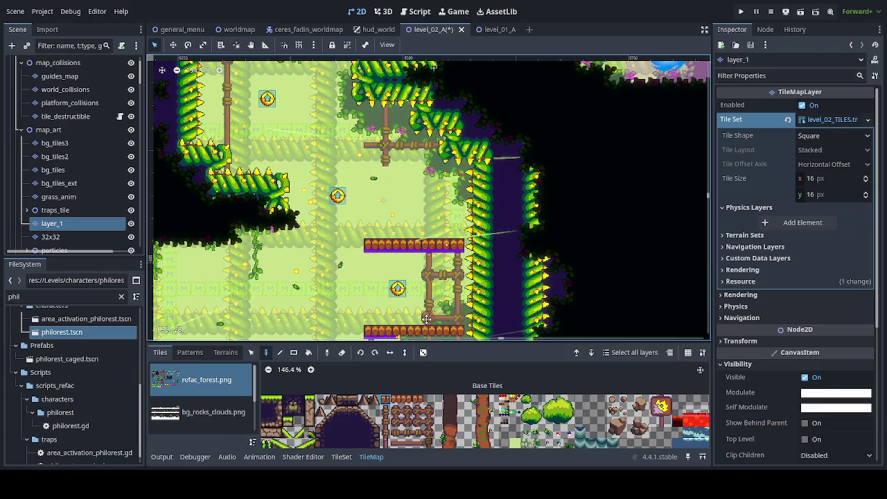
{"action": "scroll", "coordinate": [427, 318], "scroll_direction": "left", "scroll_amount": 3}
{"action": "scroll", "coordinate": [424, 224], "scroll_direction": "down", "scroll_amount": 2}
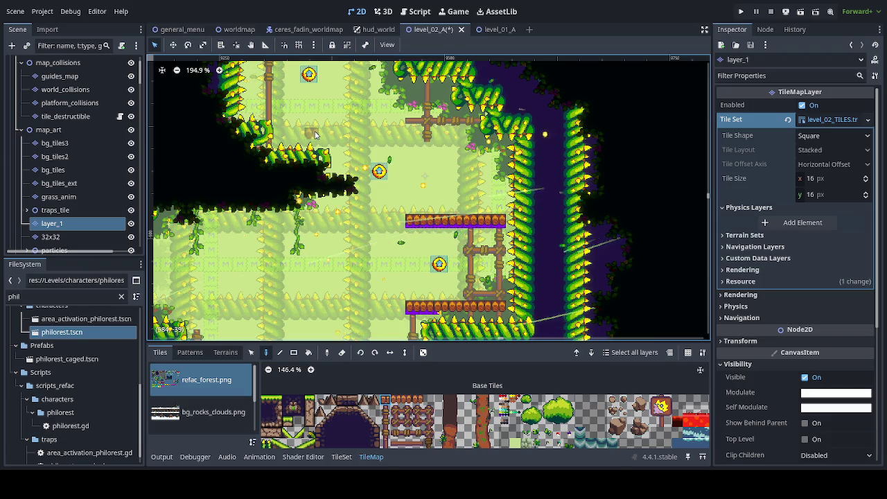
{"action": "left_click", "coordinate": [225, 352]}
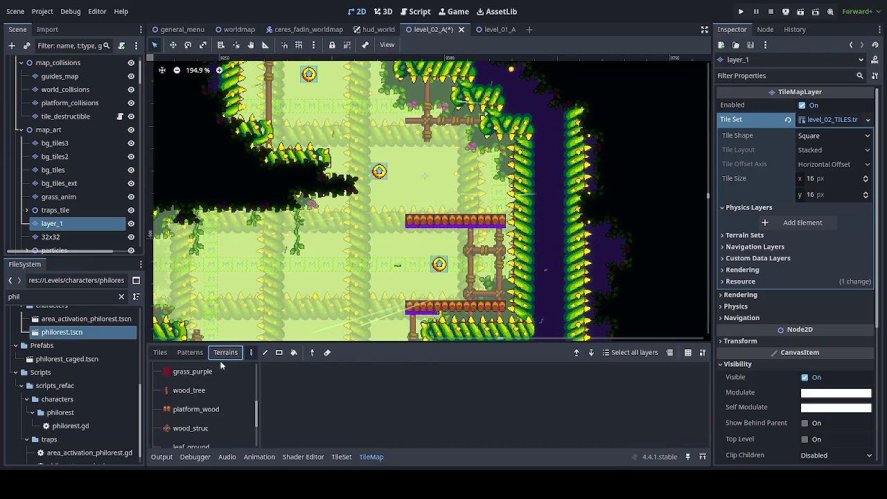
{"action": "left_click", "coordinate": [181, 409]}
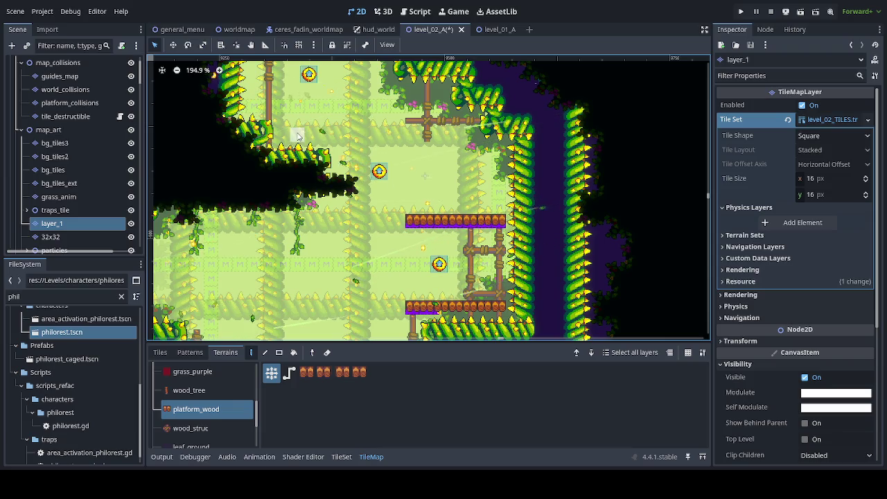
{"action": "left_click_drag", "start_coordinate": [298, 135], "coordinate": [338, 135]}
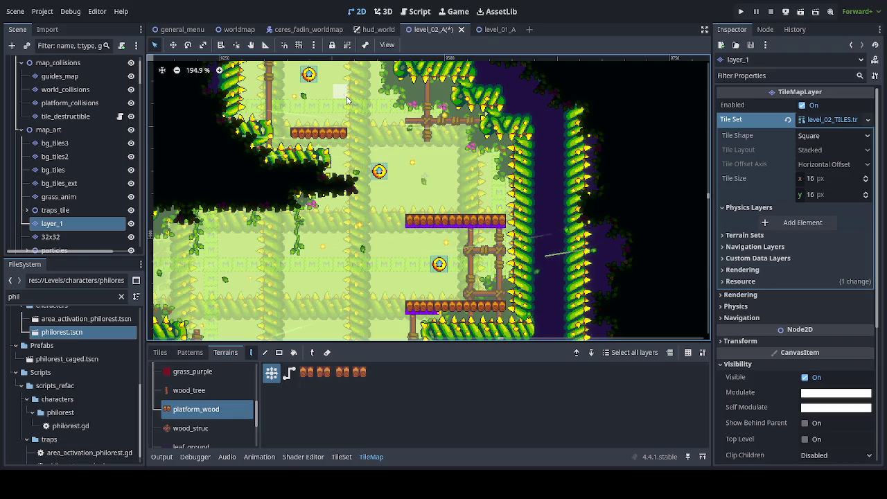
Check the other platforms and bg_tiles_ext settings, then reselect the platform_collisions layer.
{"action": "mouse_move", "coordinate": [353, 122]}
{"action": "left_mouse_down"}
{"action": "mouse_move", "coordinate": [347, 217]}
{"action": "mouse_move", "coordinate": [293, 254]}
{"action": "left_mouse_up"}
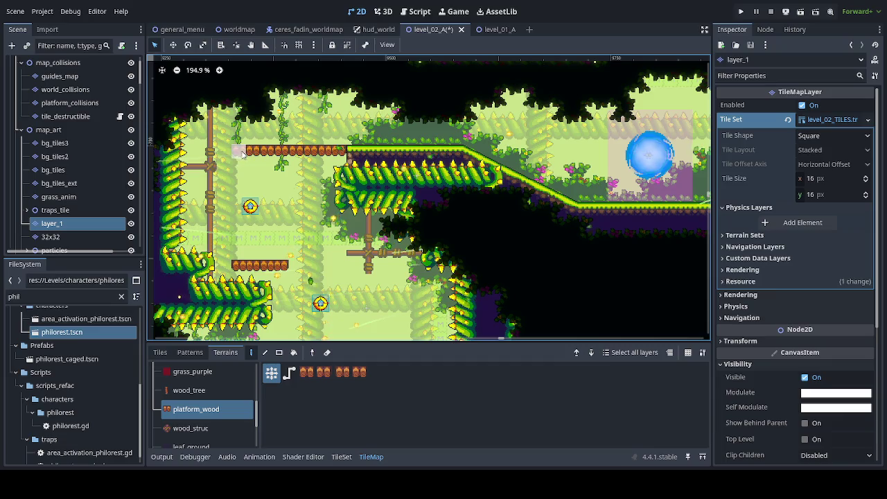
{"action": "scroll", "coordinate": [332, 271], "scroll_direction": "down", "scroll_amount": 5}
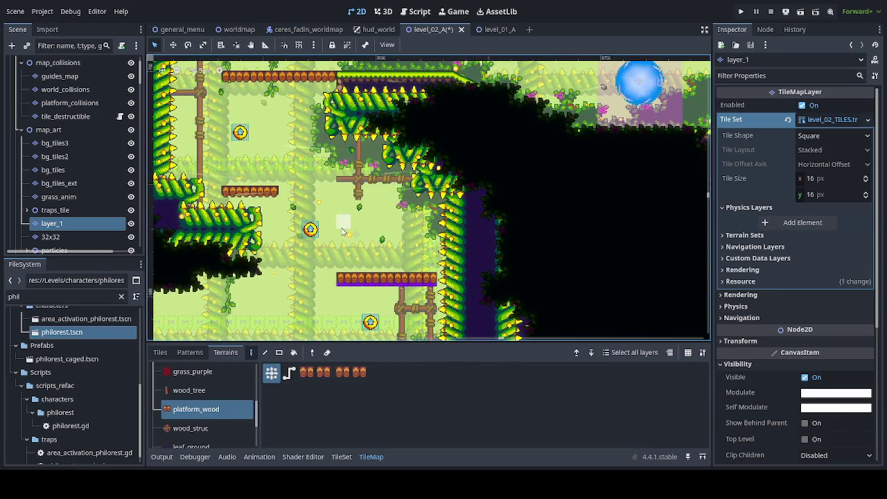
{"action": "scroll", "coordinate": [341, 230], "scroll_direction": "down", "scroll_amount": 8}
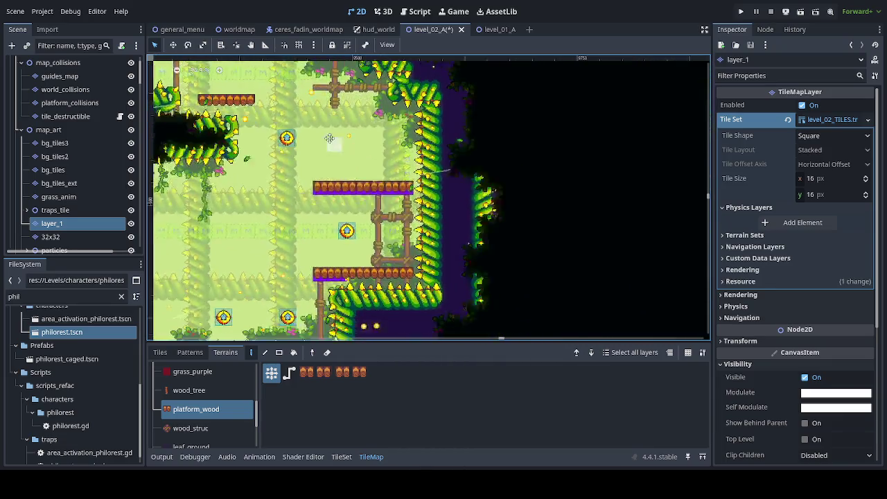
{"action": "scroll", "coordinate": [322, 119], "scroll_direction": "down", "scroll_amount": 5}
{"action": "scroll", "coordinate": [361, 121], "scroll_direction": "up", "scroll_amount": 4}
{"action": "scroll", "coordinate": [360, 122], "scroll_direction": "left", "scroll_amount": 6}
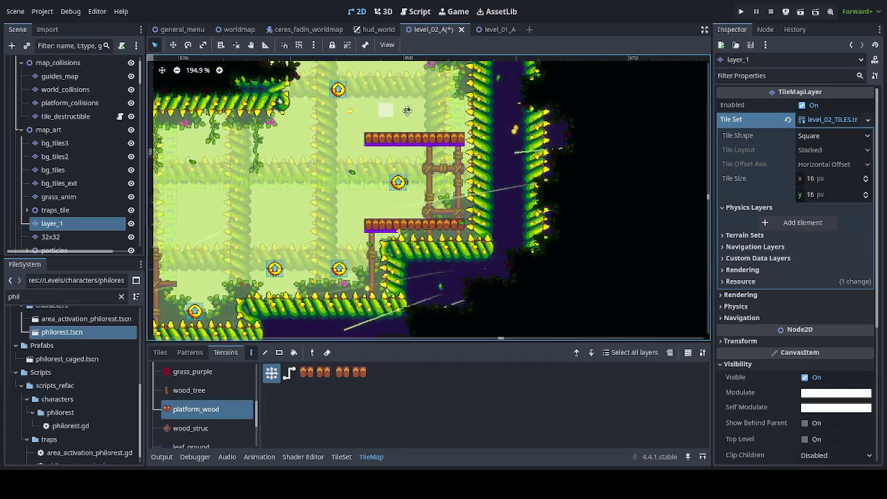
{"action": "scroll", "coordinate": [413, 123], "scroll_direction": "up", "scroll_amount": 1}
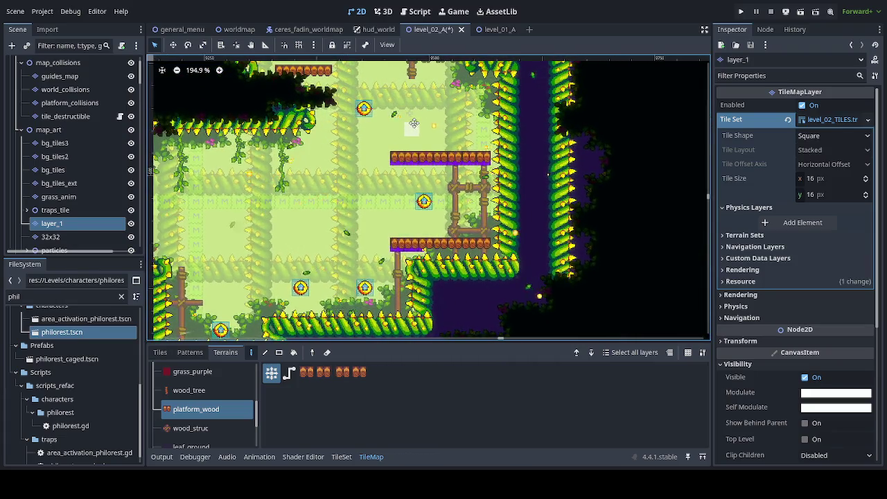
{"action": "scroll", "coordinate": [414, 122], "scroll_direction": "up", "scroll_amount": 1}
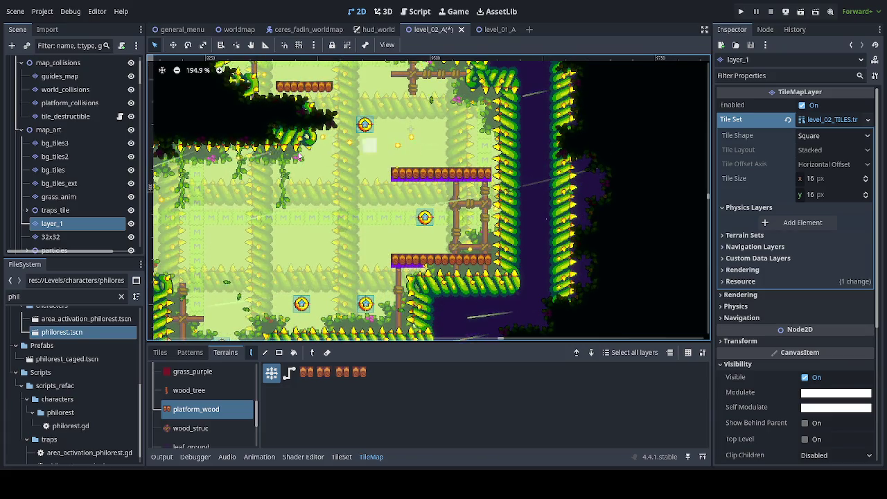
{"action": "left_click", "coordinate": [104, 183]}
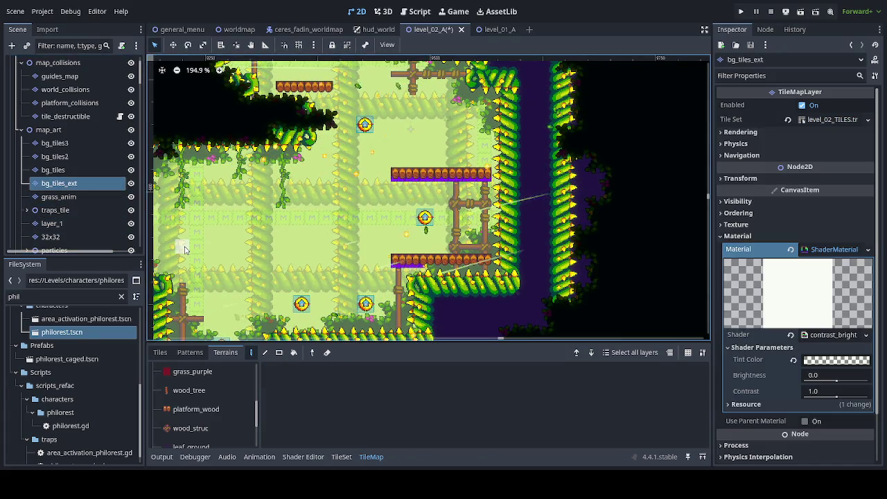
{"action": "left_click", "coordinate": [76, 102]}
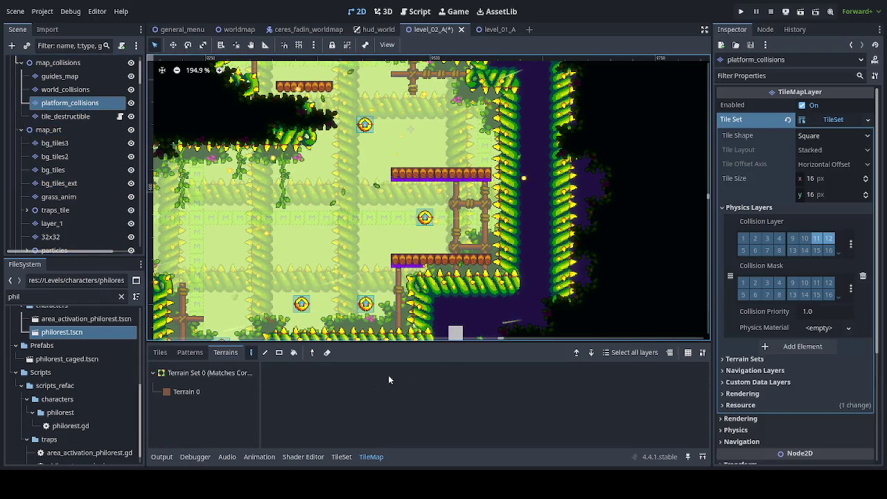
Pick the collision tile from the atlas and paint it under the upper wood platform row.
{"action": "left_click", "coordinate": [160, 353]}
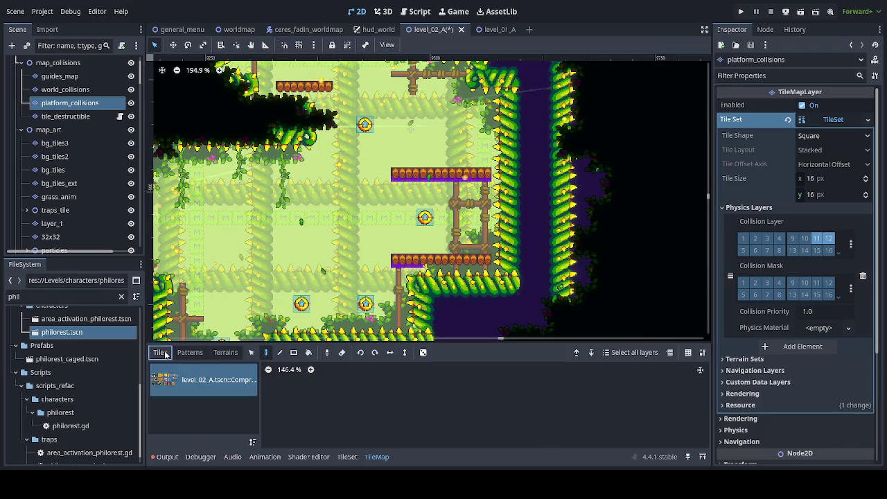
{"action": "left_click", "coordinate": [190, 353]}
{"action": "left_click", "coordinate": [225, 352]}
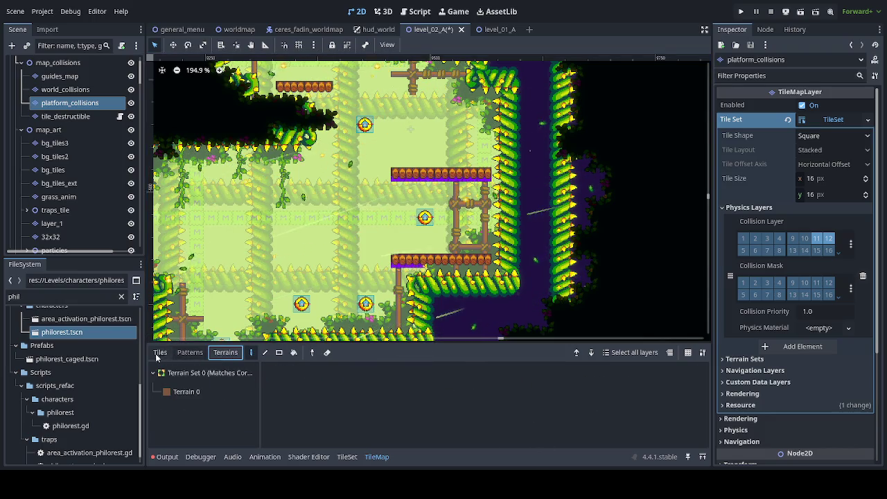
{"action": "left_click", "coordinate": [160, 353]}
{"action": "left_click", "coordinate": [185, 383]}
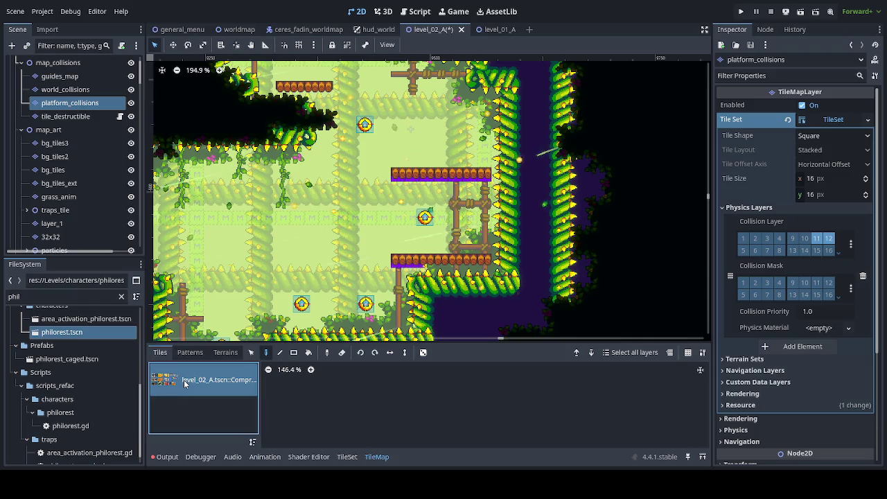
{"action": "left_click", "coordinate": [699, 370]}
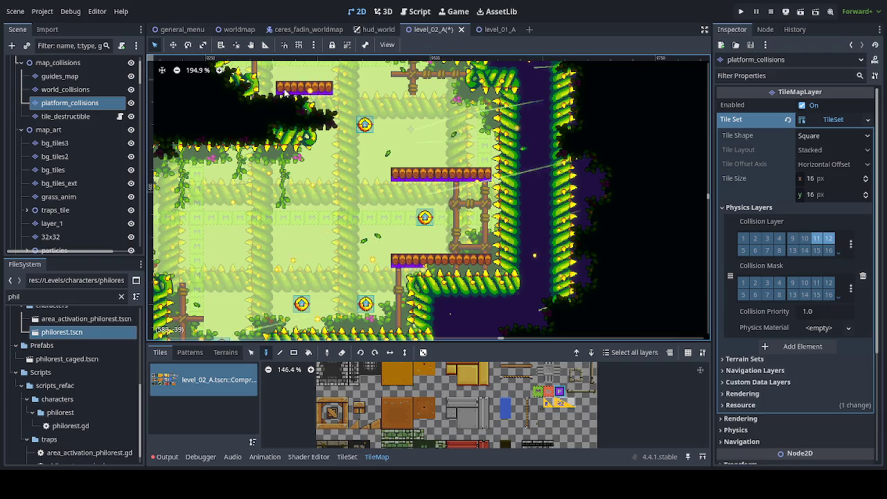
{"action": "scroll", "coordinate": [312, 111], "scroll_direction": "up", "scroll_amount": 5}
{"action": "left_click_drag", "start_coordinate": [319, 133], "coordinate": [417, 136]}
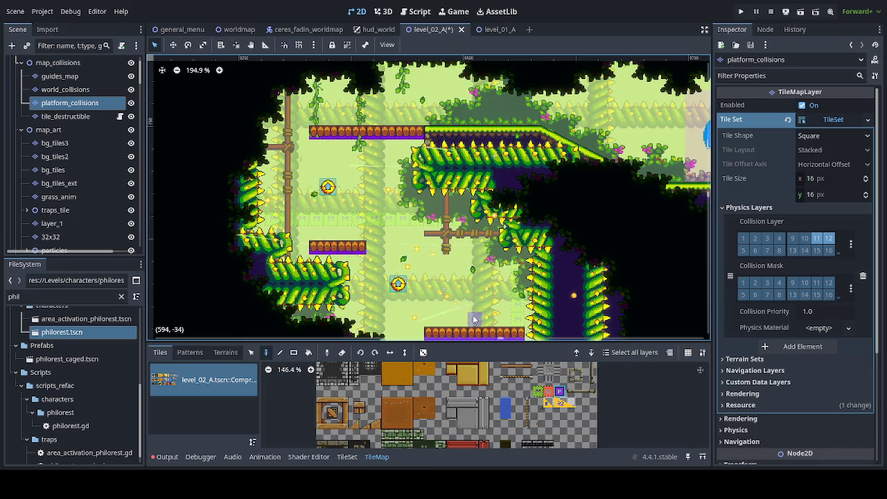
Pan down the level to check collisions on the lower platforms.
{"action": "scroll", "coordinate": [447, 237], "scroll_direction": "down", "scroll_amount": 8}
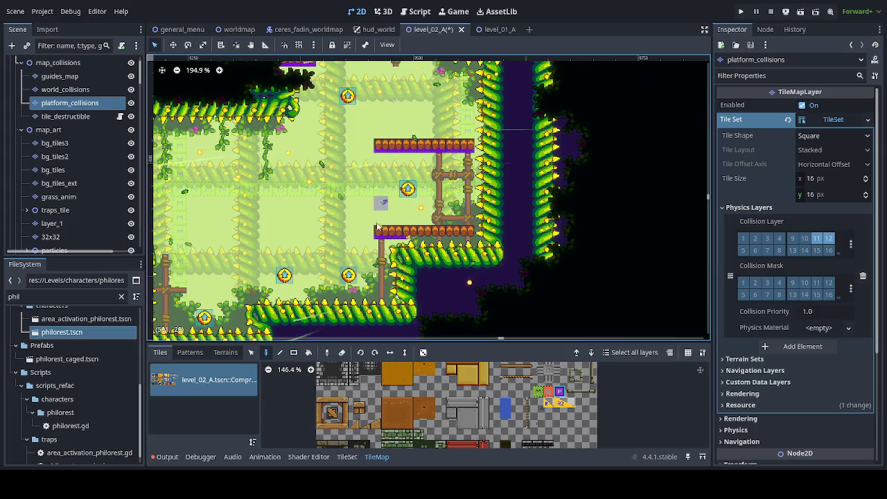
{"action": "scroll", "coordinate": [406, 179], "scroll_direction": "down", "scroll_amount": 2}
{"action": "scroll", "coordinate": [407, 179], "scroll_direction": "down", "scroll_amount": 1}
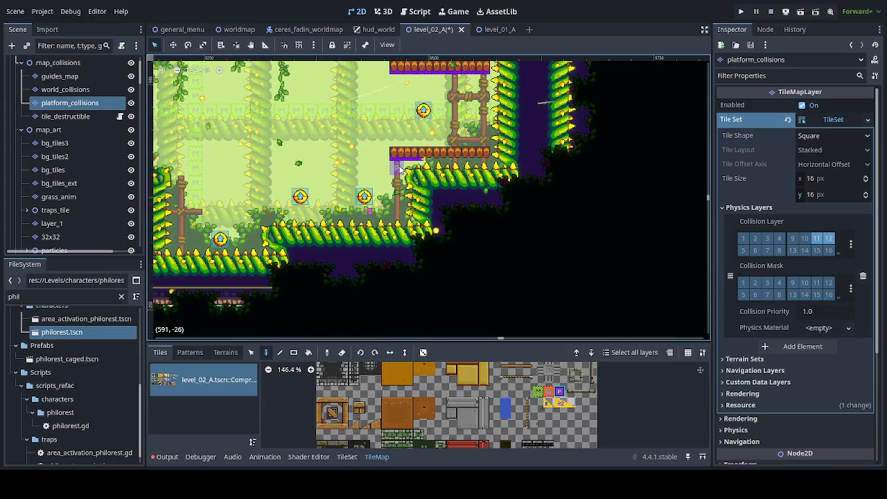
{"action": "scroll", "coordinate": [350, 155], "scroll_direction": "up", "scroll_amount": 3}
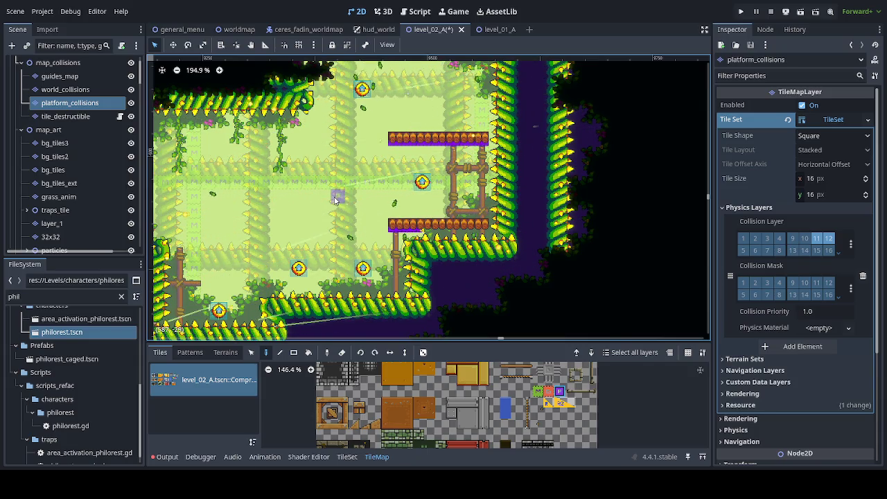
{"action": "mouse_move", "coordinate": [243, 270]}
{"action": "left_mouse_down"}
{"action": "mouse_move", "coordinate": [366, 202]}
{"action": "mouse_move", "coordinate": [251, 282]}
{"action": "mouse_move", "coordinate": [221, 318]}
{"action": "left_mouse_up"}
{"action": "scroll", "coordinate": [216, 106], "scroll_direction": "up", "scroll_amount": 5}
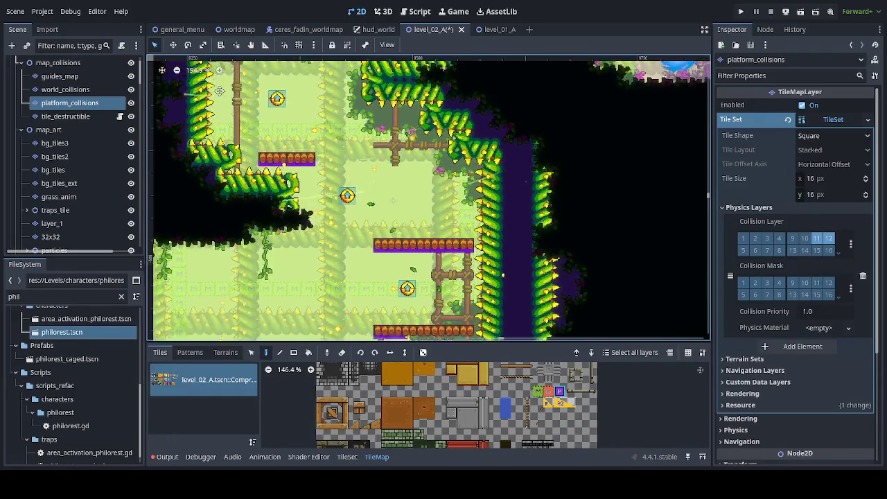
{"action": "mouse_move", "coordinate": [216, 106]}
{"action": "left_mouse_down"}
{"action": "mouse_move", "coordinate": [201, 182]}
{"action": "mouse_move", "coordinate": [179, 94]}
{"action": "mouse_move", "coordinate": [282, 104]}
{"action": "mouse_move", "coordinate": [333, 163]}
{"action": "mouse_move", "coordinate": [357, 262]}
{"action": "mouse_move", "coordinate": [581, 262]}
{"action": "mouse_move", "coordinate": [306, 269]}
{"action": "left_mouse_up"}
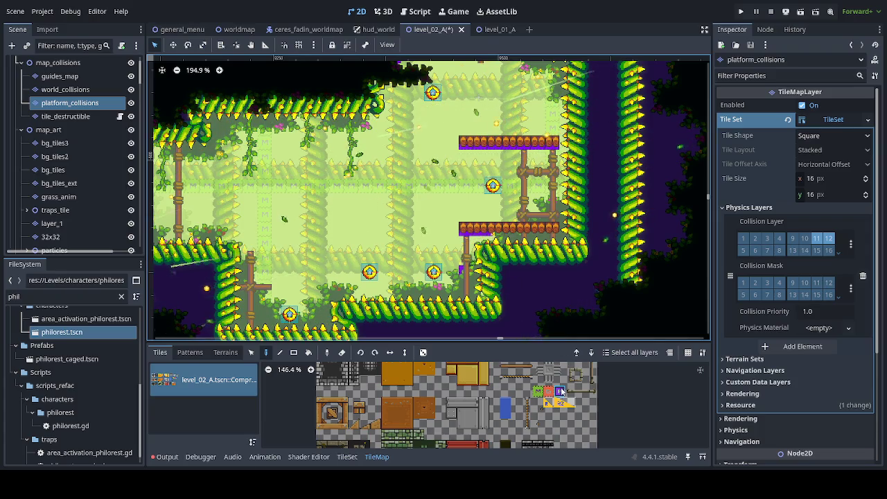
Select layer_1, choose the platform_wood terrain, and shift the view to the right-hand area.
{"action": "left_click", "coordinate": [83, 223]}
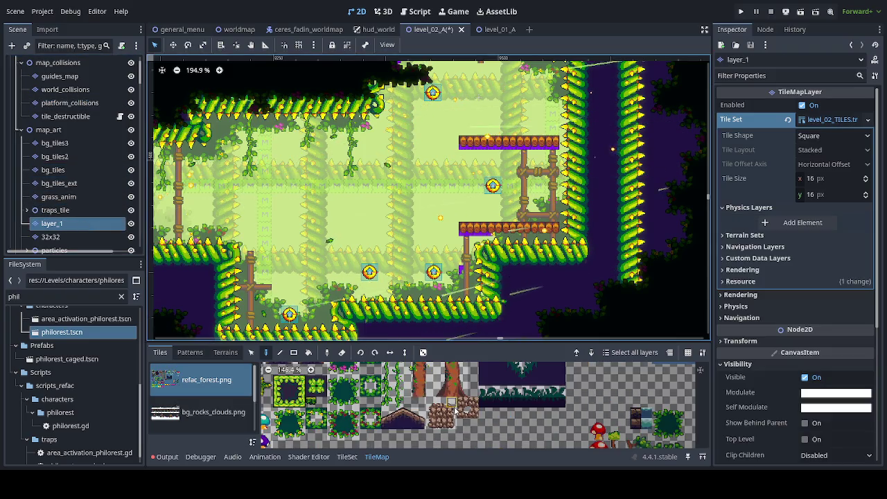
{"action": "left_click", "coordinate": [224, 353]}
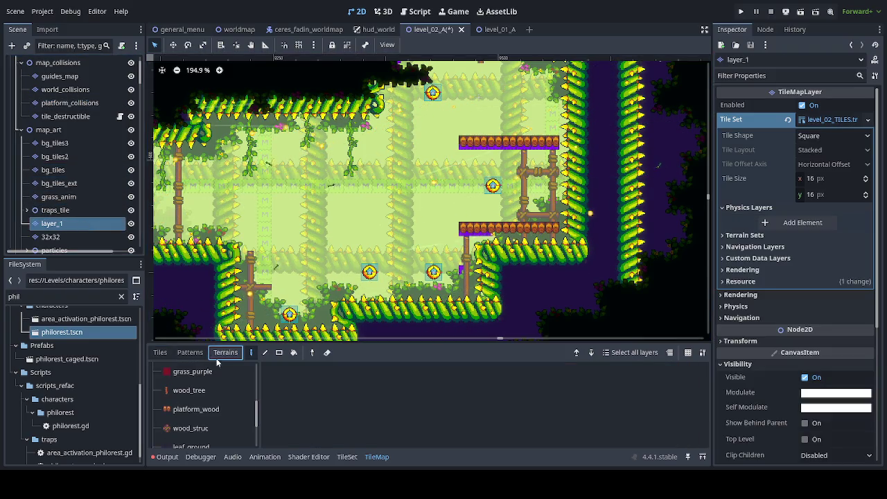
{"action": "left_click", "coordinate": [196, 409]}
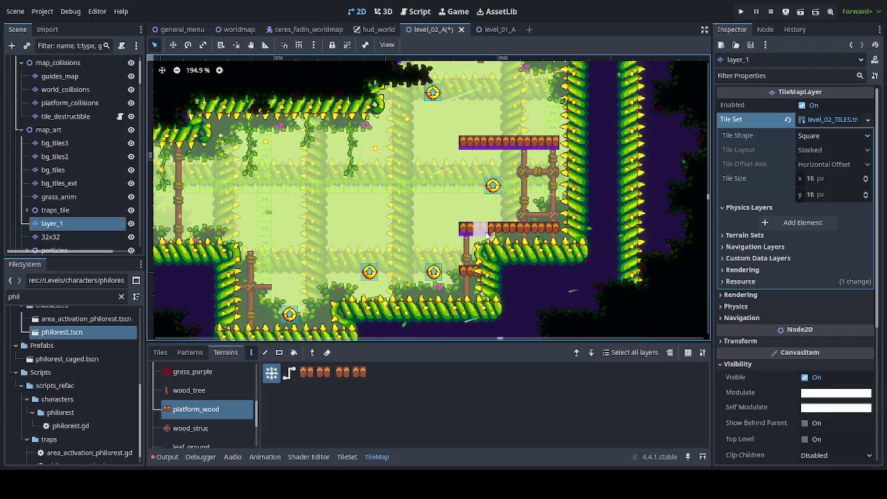
{"action": "scroll", "coordinate": [554, 260], "scroll_direction": "down", "scroll_amount": 2}
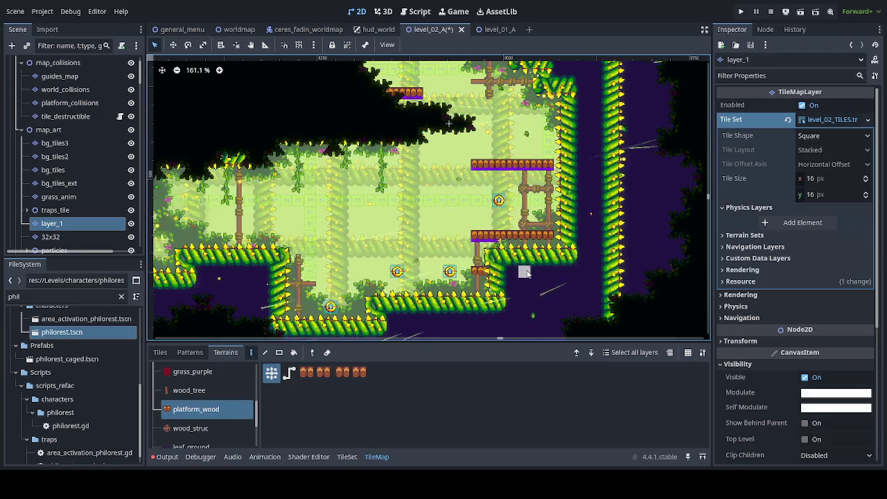
{"action": "mouse_move", "coordinate": [375, 224]}
{"action": "left_mouse_down"}
{"action": "mouse_move", "coordinate": [340, 269]}
{"action": "mouse_move", "coordinate": [309, 218]}
{"action": "mouse_move", "coordinate": [311, 198]}
{"action": "left_mouse_up"}
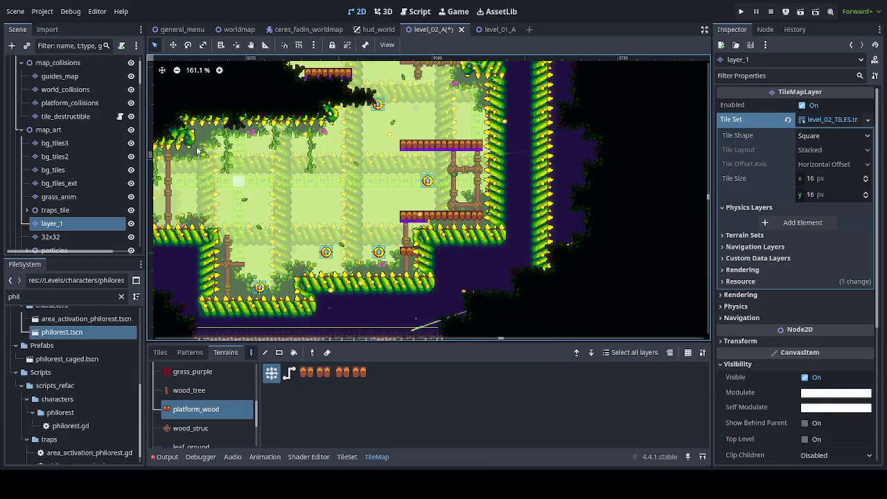
On bg_tiles_ext with wood_struc terrain, paint a vertical pole down to the platform and tiles beneath it.
{"action": "left_click", "coordinate": [93, 186]}
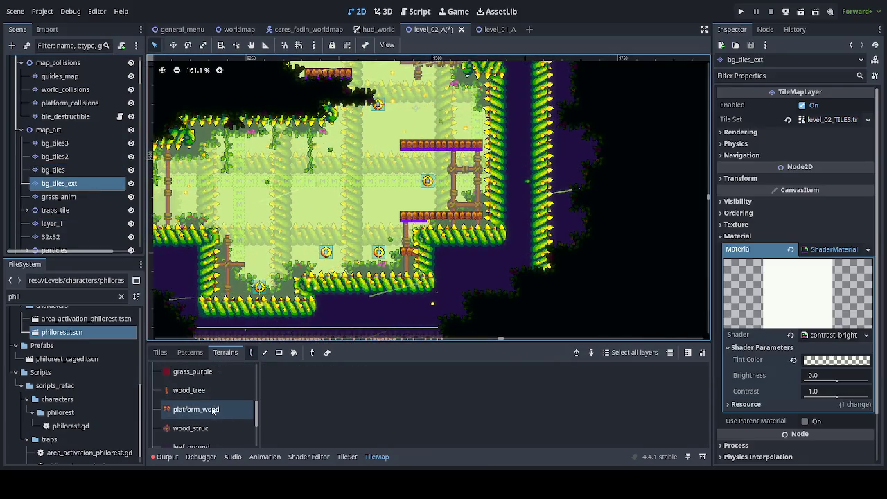
{"action": "left_click", "coordinate": [191, 428]}
{"action": "scroll", "coordinate": [402, 276], "scroll_direction": "up", "scroll_amount": 2}
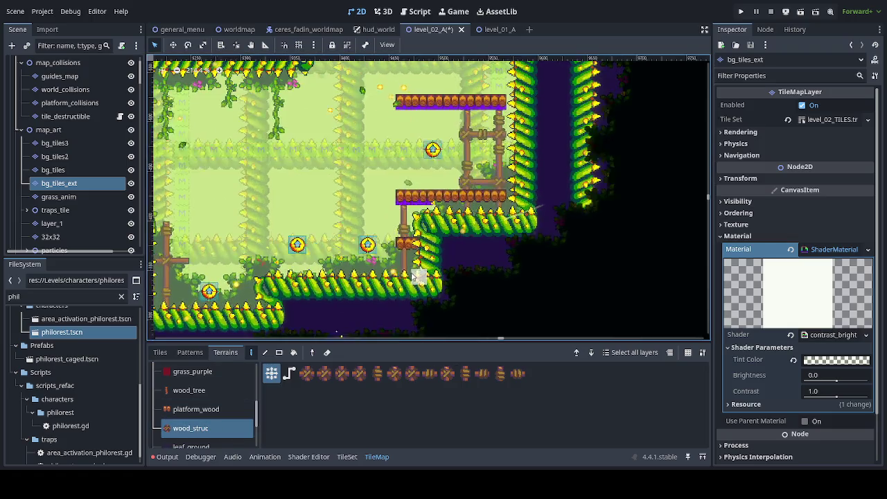
{"action": "scroll", "coordinate": [402, 275], "scroll_direction": "left", "scroll_amount": 2}
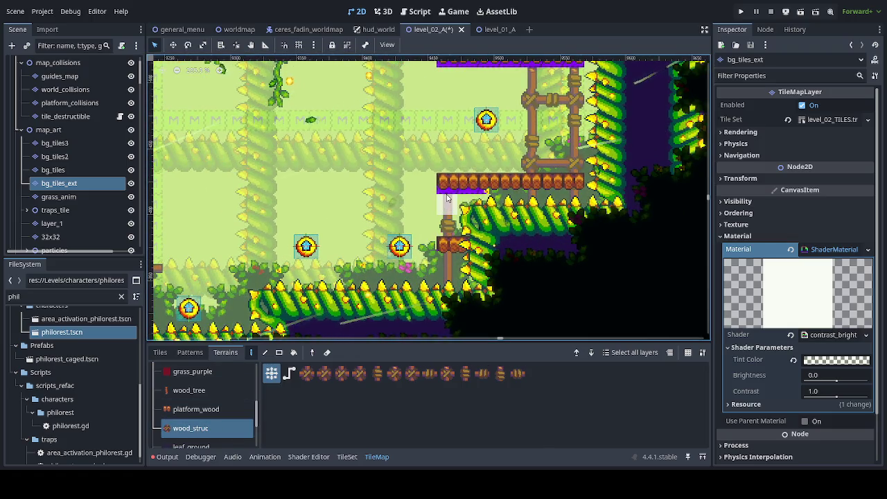
{"action": "left_click", "coordinate": [448, 190]}
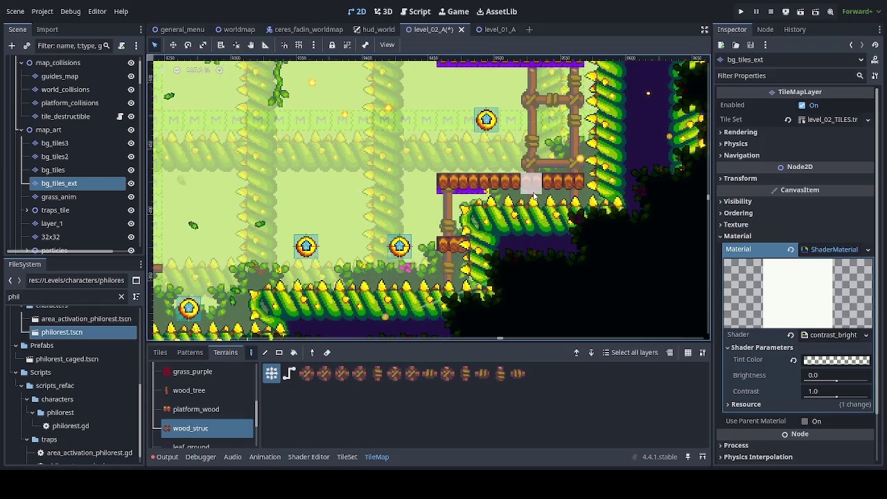
{"action": "scroll", "coordinate": [534, 197], "scroll_direction": "up", "scroll_amount": 3}
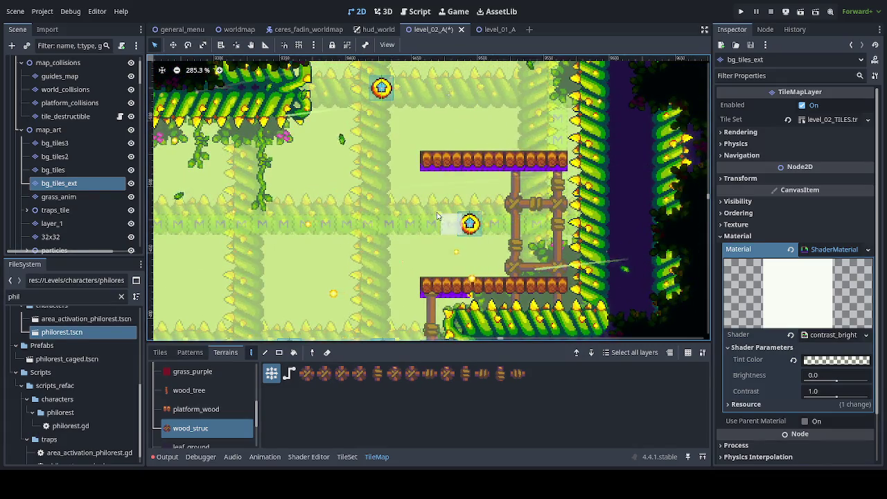
{"action": "scroll", "coordinate": [450, 221], "scroll_direction": "up", "scroll_amount": 1}
{"action": "scroll", "coordinate": [434, 217], "scroll_direction": "up", "scroll_amount": 3}
{"action": "left_click_drag", "start_coordinate": [440, 170], "coordinate": [444, 275]}
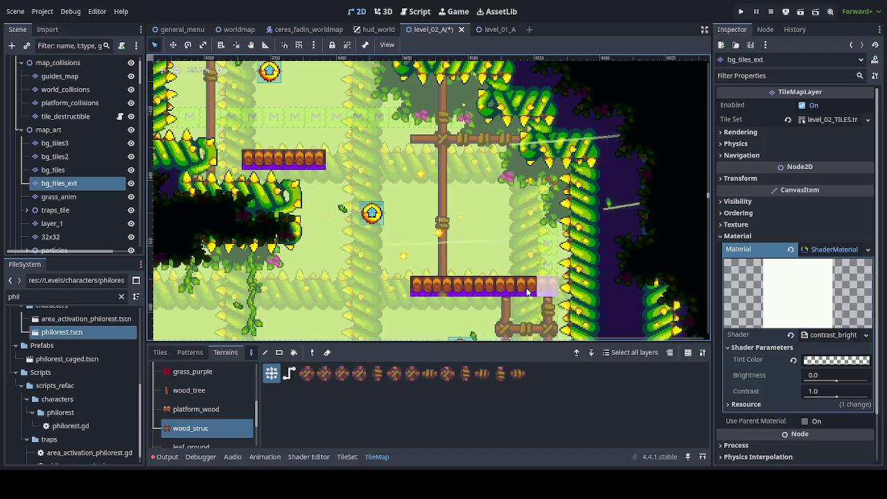
{"action": "left_click", "coordinate": [505, 314]}
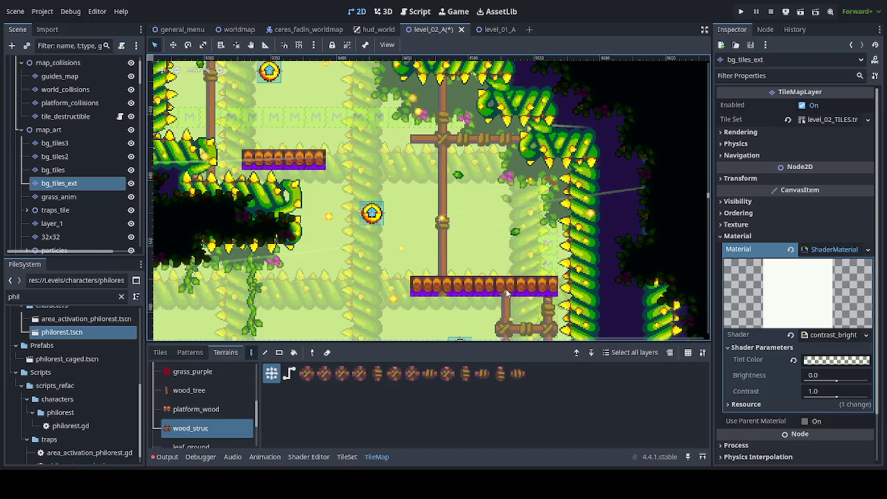
{"action": "left_click", "coordinate": [552, 296]}
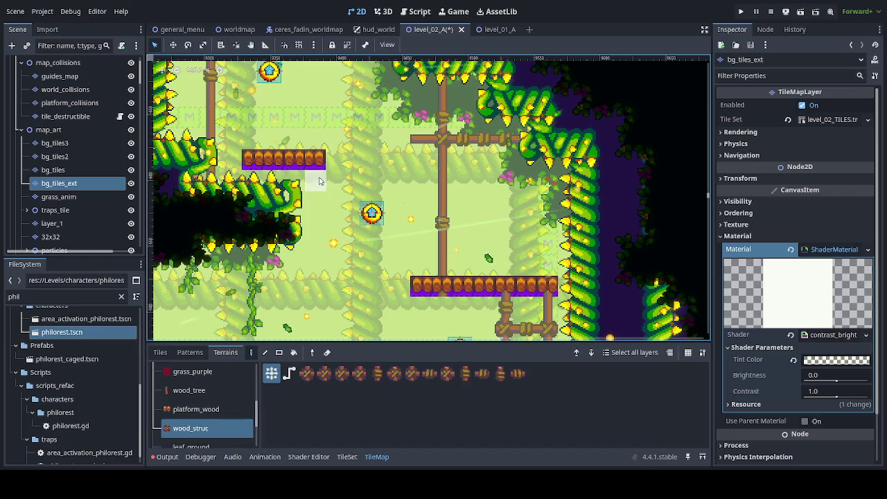
Add a crossbarred post under the upper-left platform, a branching beam and two vertical posts.
{"action": "left_click_drag", "start_coordinate": [316, 177], "coordinate": [315, 208]}
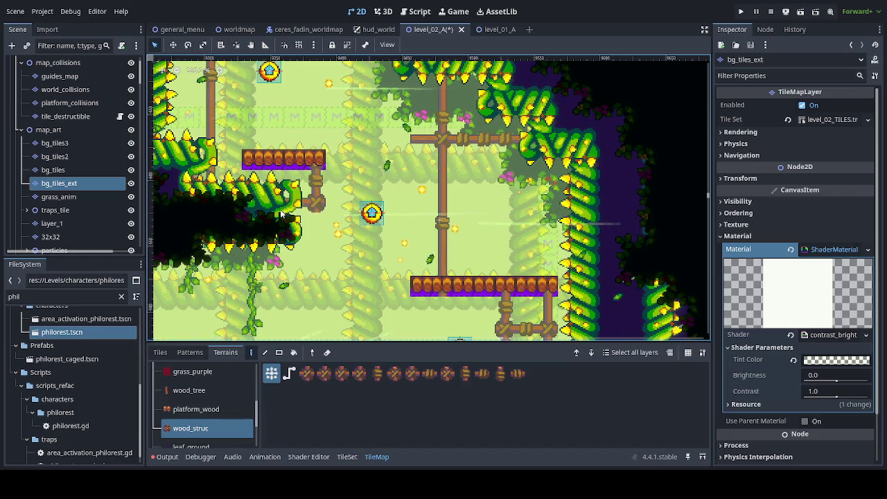
{"action": "left_click", "coordinate": [316, 222]}
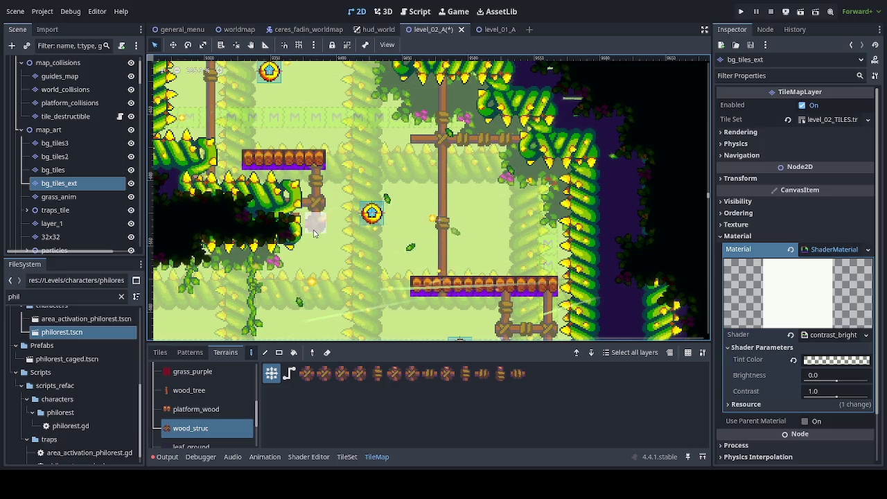
{"action": "left_click", "coordinate": [341, 217]}
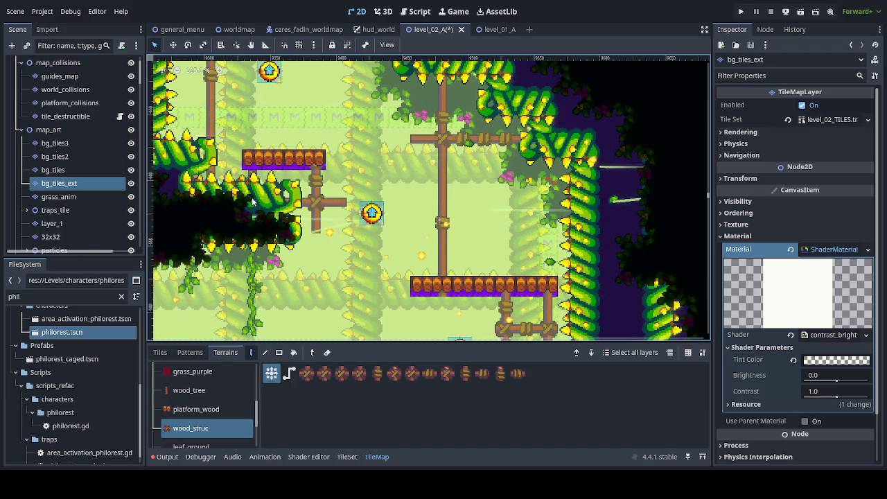
{"action": "scroll", "coordinate": [236, 243], "scroll_direction": "up", "scroll_amount": 5}
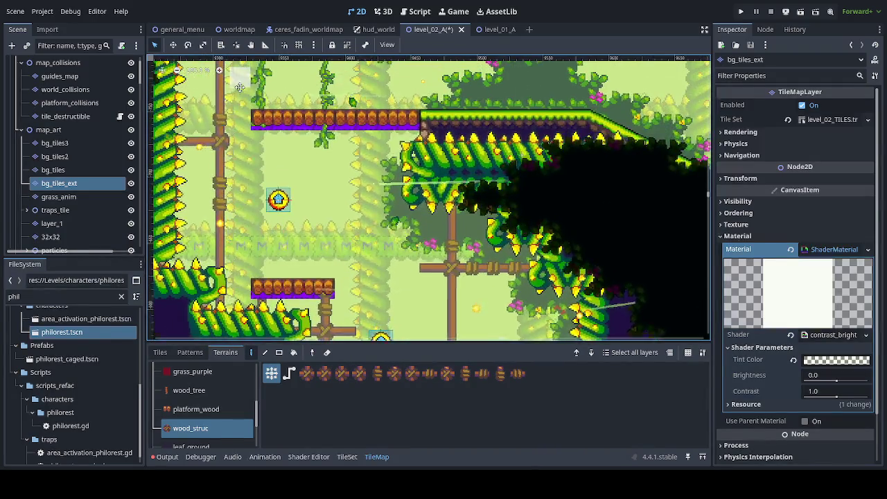
{"action": "mouse_move", "coordinate": [261, 137]}
{"action": "left_mouse_down"}
{"action": "mouse_move", "coordinate": [255, 196]}
{"action": "mouse_move", "coordinate": [235, 235]}
{"action": "mouse_move", "coordinate": [262, 271]}
{"action": "mouse_move", "coordinate": [258, 186]}
{"action": "mouse_move", "coordinate": [240, 294]}
{"action": "left_mouse_up"}
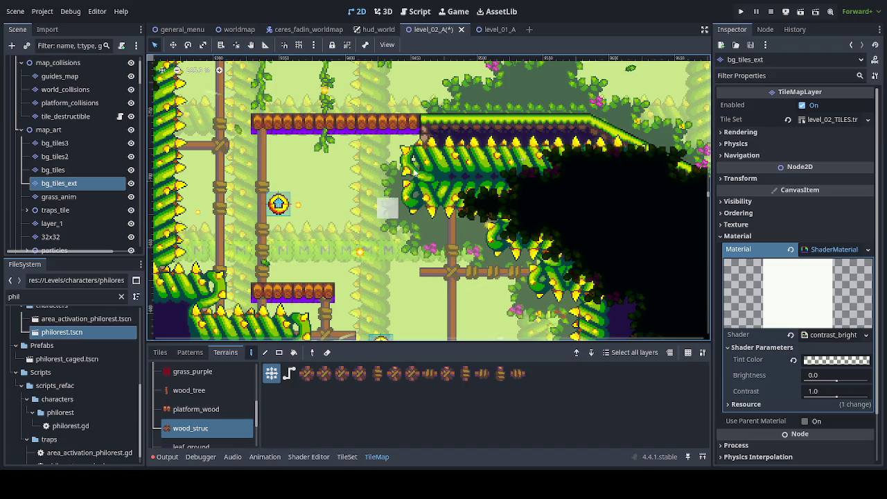
{"action": "left_click_drag", "start_coordinate": [411, 218], "coordinate": [408, 293]}
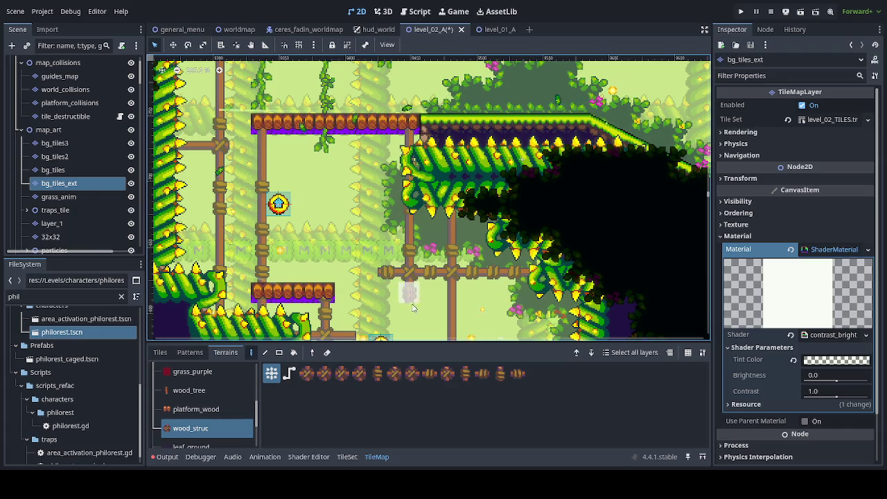
Rework the beams between the posts, raising one a row and erasing the short beam and joint.
{"action": "scroll", "coordinate": [398, 263], "scroll_direction": "down", "scroll_amount": 5}
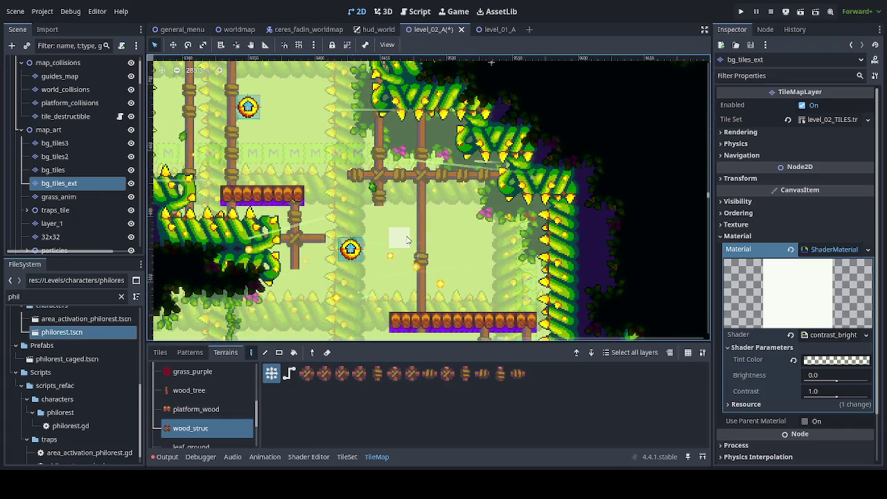
{"action": "left_click_drag", "start_coordinate": [378, 201], "coordinate": [353, 174]}
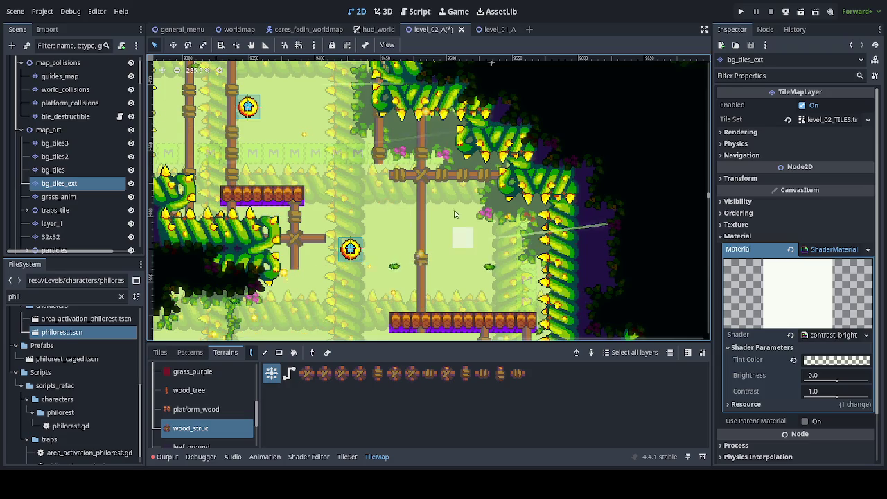
{"action": "left_click", "coordinate": [399, 153]}
{"action": "left_click", "coordinate": [393, 149]}
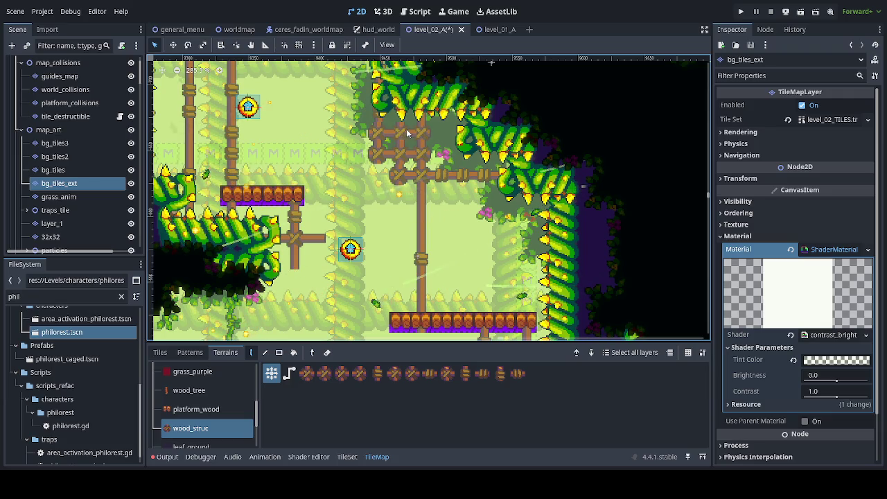
{"action": "left_click", "coordinate": [406, 132]}
{"action": "left_click", "coordinate": [406, 174]}
{"action": "key", "text": "ctrl+z"}
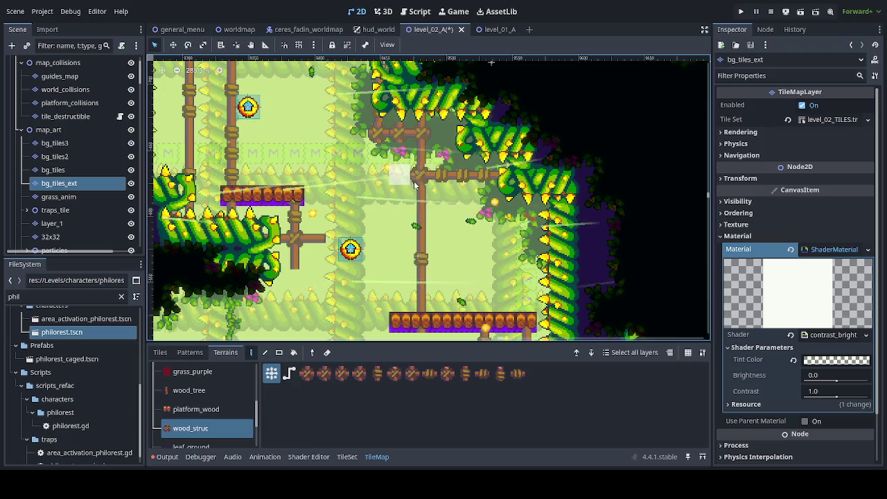
{"action": "right_click", "coordinate": [440, 179]}
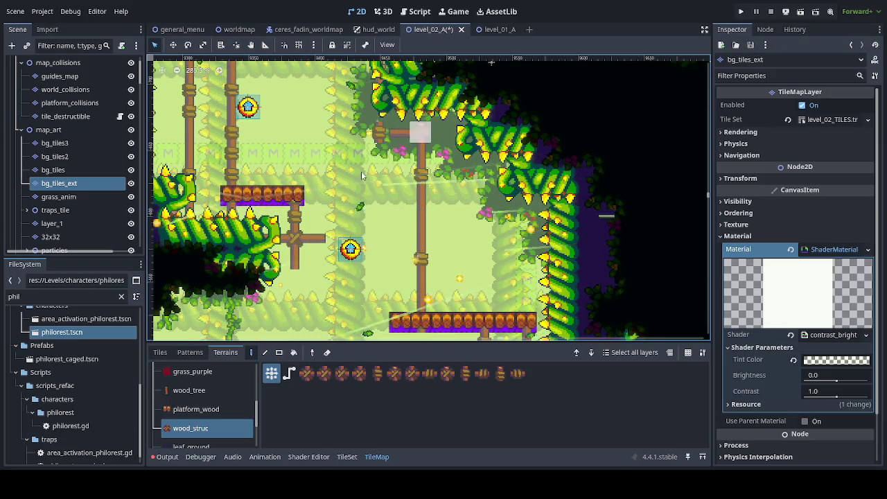
{"action": "scroll", "coordinate": [370, 237], "scroll_direction": "up", "scroll_amount": 2}
{"action": "right_click", "coordinate": [392, 174]}
{"action": "right_click", "coordinate": [435, 174]}
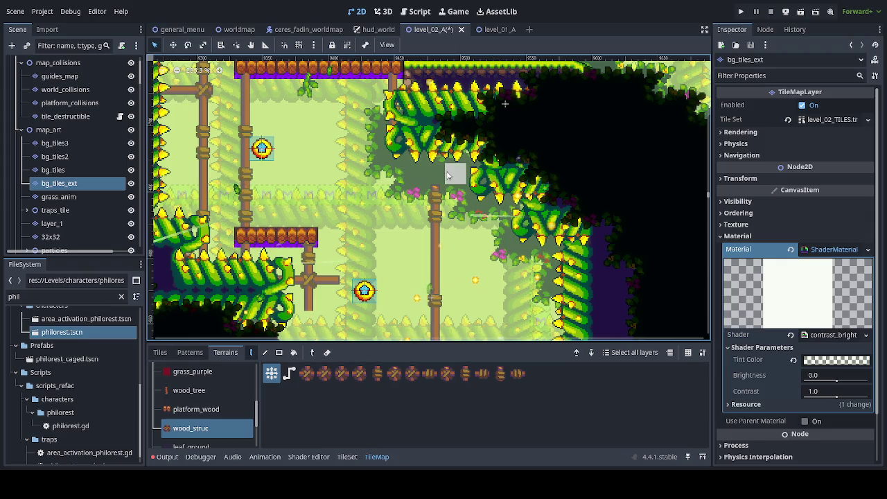
Add a horizontal piece between the posts, a pole between the platforms, and a ladder up from the lower platform.
{"action": "scroll", "coordinate": [478, 263], "scroll_direction": "left", "scroll_amount": 1}
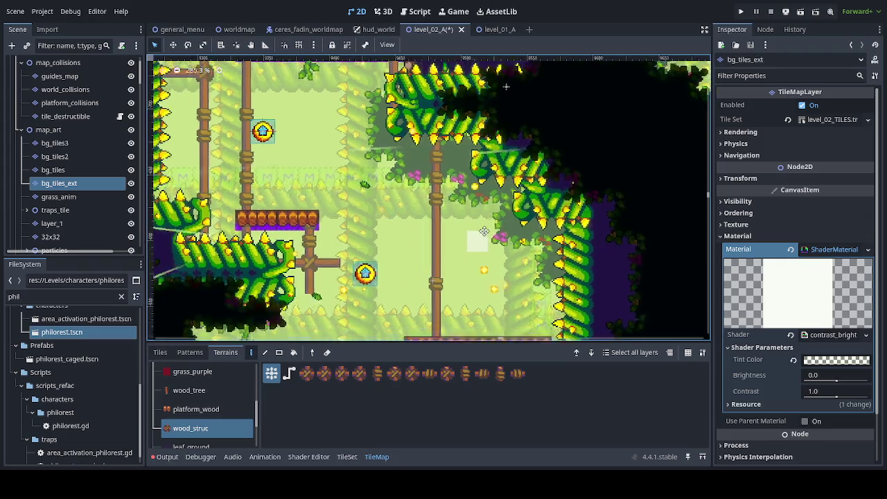
{"action": "scroll", "coordinate": [490, 277], "scroll_direction": "down", "scroll_amount": 5}
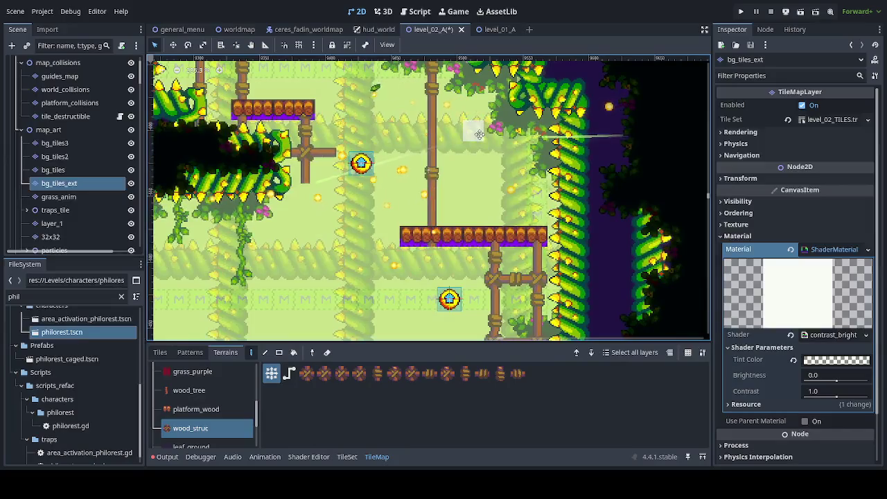
{"action": "scroll", "coordinate": [472, 89], "scroll_direction": "down", "scroll_amount": 1}
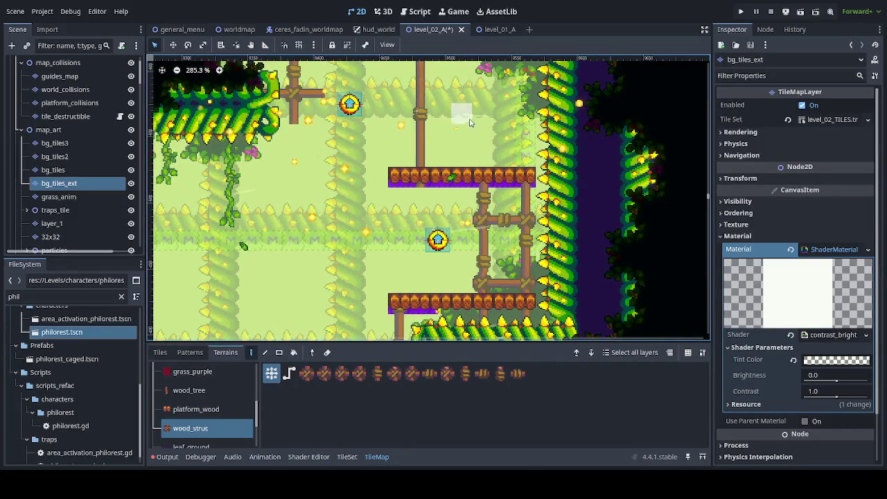
{"action": "left_click", "coordinate": [505, 220]}
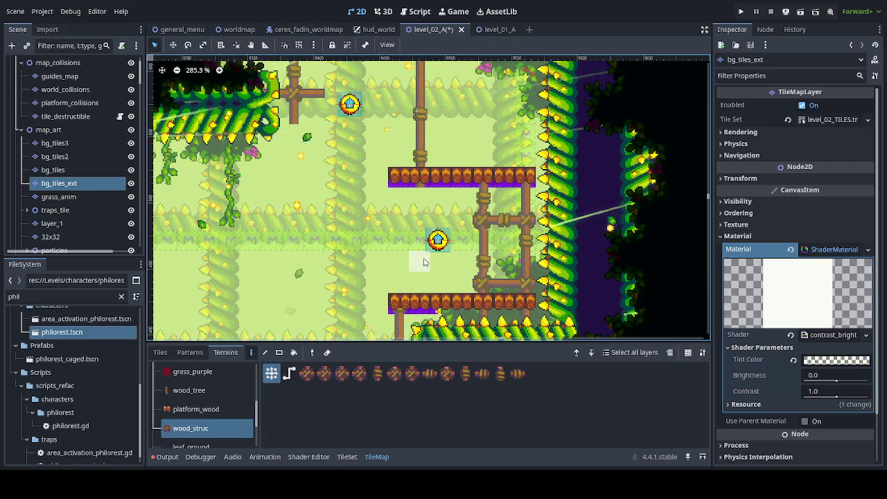
{"action": "scroll", "coordinate": [427, 119], "scroll_direction": "down", "scroll_amount": 5}
{"action": "scroll", "coordinate": [418, 213], "scroll_direction": "up", "scroll_amount": 5}
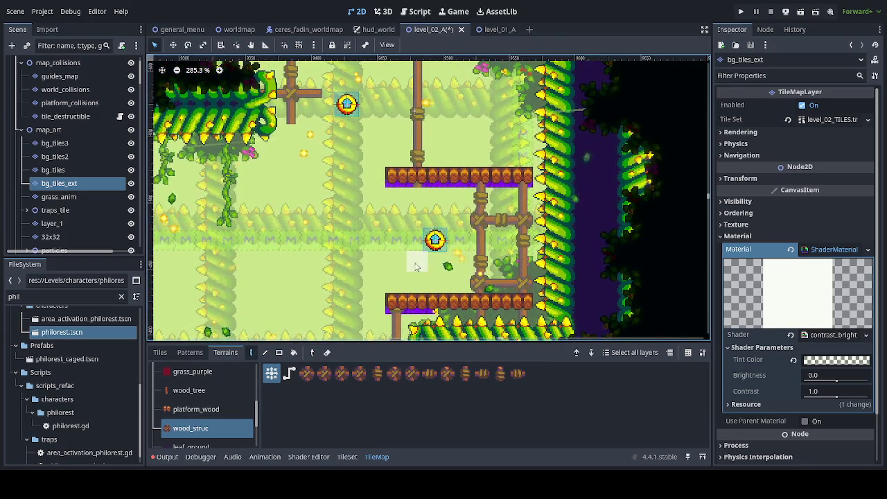
{"action": "left_click_drag", "start_coordinate": [396, 294], "coordinate": [396, 177]}
{"action": "scroll", "coordinate": [475, 318], "scroll_direction": "up", "scroll_amount": 5}
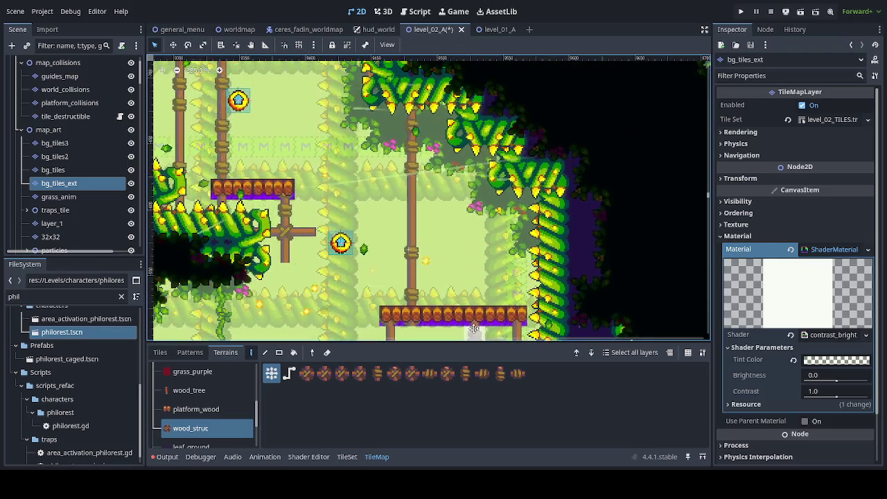
{"action": "left_click_drag", "start_coordinate": [401, 291], "coordinate": [393, 146]}
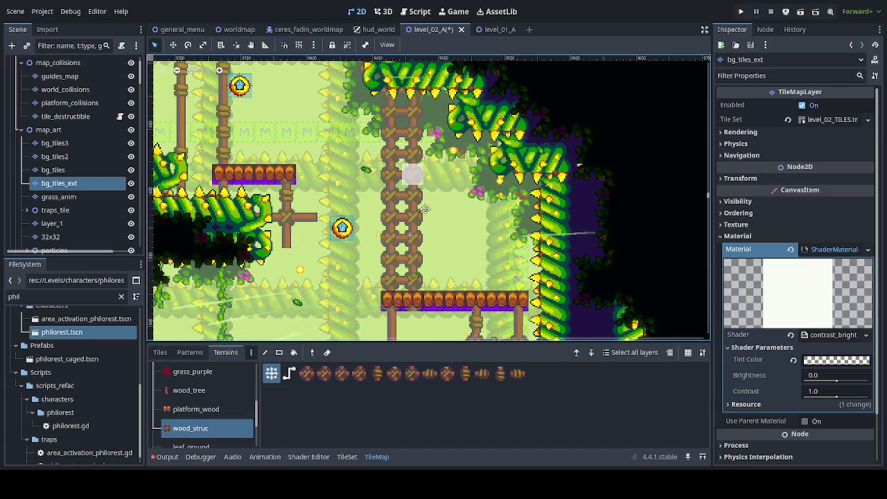
Erase the ladder tiles around the pole, paint a horizontal wood_struc beam across it, and extend the platform's left end.
{"action": "scroll", "coordinate": [399, 194], "scroll_direction": "up", "scroll_amount": 3}
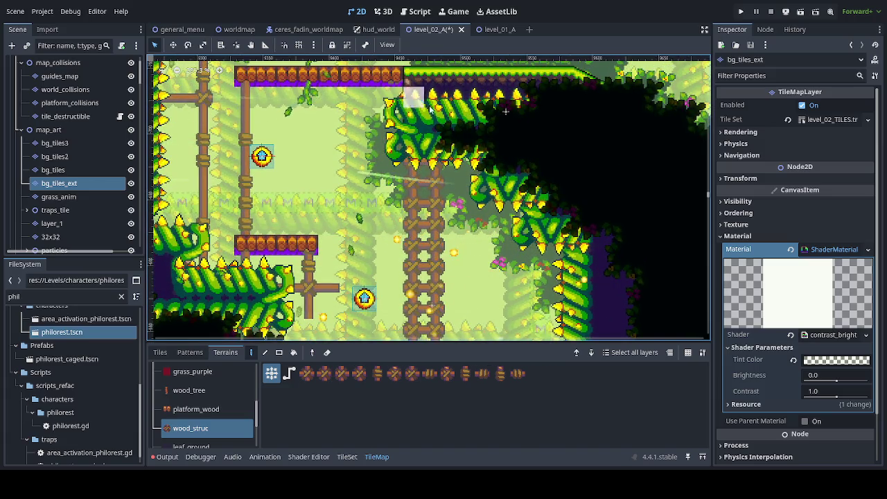
{"action": "scroll", "coordinate": [437, 287], "scroll_direction": "down", "scroll_amount": 4}
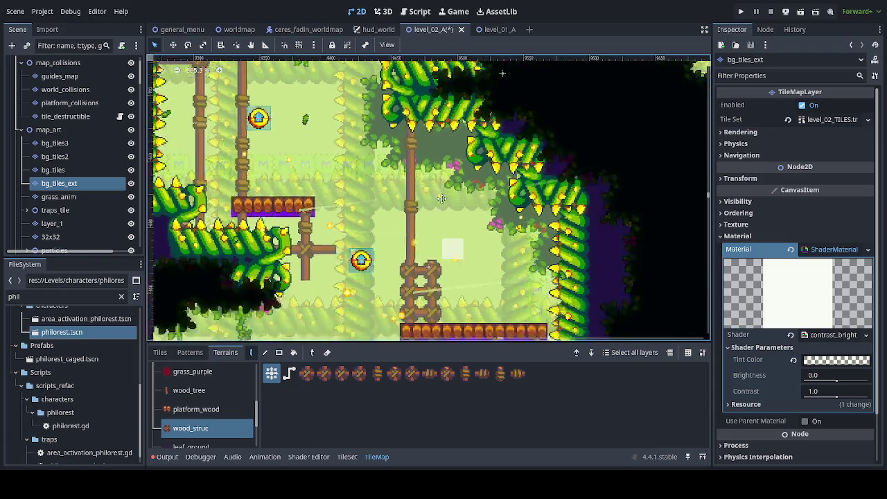
{"action": "left_click_drag", "start_coordinate": [425, 155], "coordinate": [421, 224]}
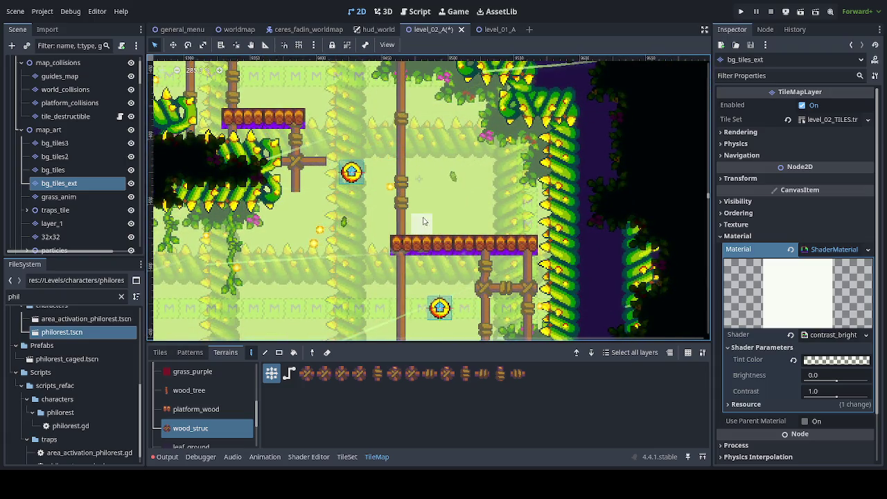
{"action": "scroll", "coordinate": [462, 253], "scroll_direction": "up", "scroll_amount": 2}
{"action": "scroll", "coordinate": [462, 252], "scroll_direction": "left", "scroll_amount": 3}
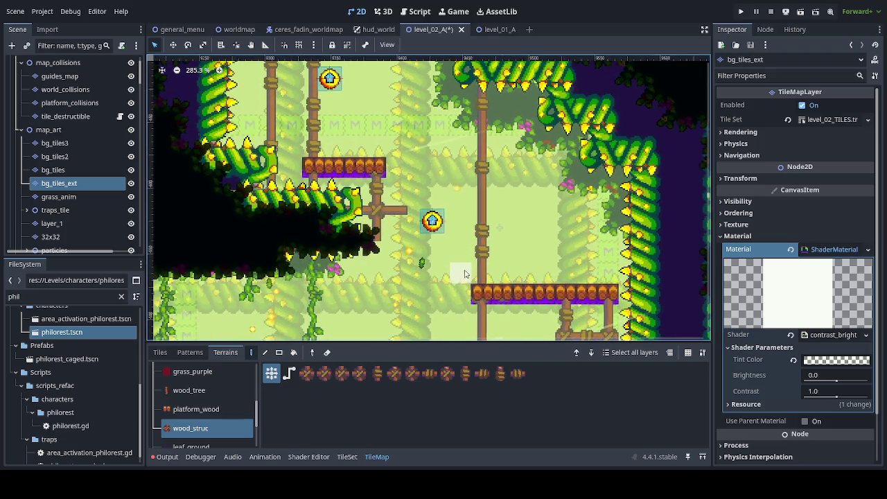
{"action": "left_click_drag", "start_coordinate": [360, 207], "coordinate": [512, 206]}
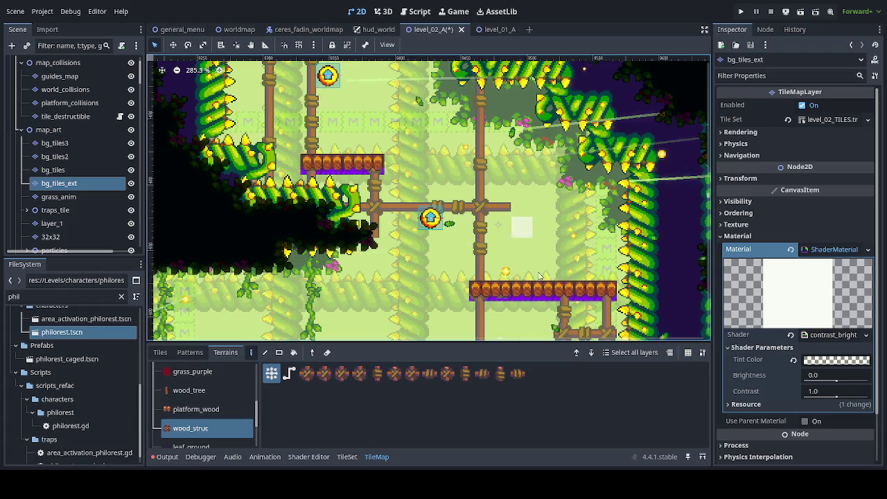
{"action": "left_click", "coordinate": [471, 284]}
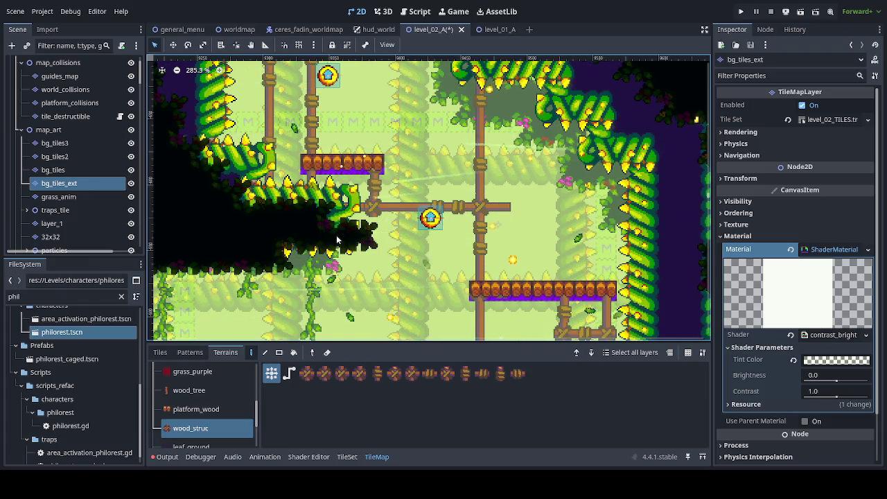
Paint a wood_struc post with a beam running two tiles left, then review the new supports.
{"action": "scroll", "coordinate": [412, 188], "scroll_direction": "down", "scroll_amount": 5}
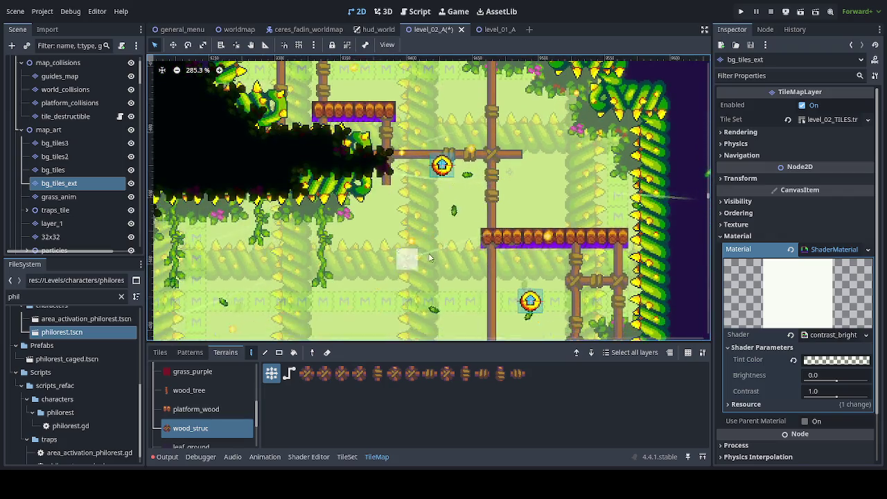
{"action": "scroll", "coordinate": [371, 211], "scroll_direction": "up", "scroll_amount": 3}
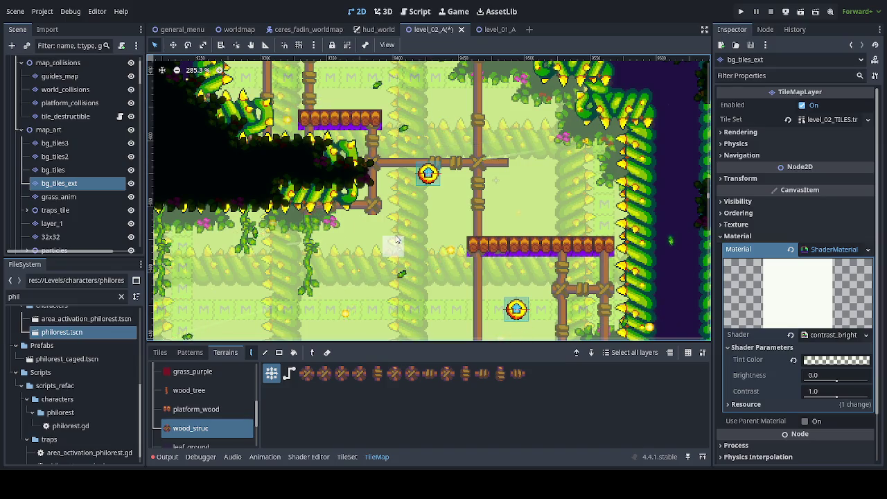
{"action": "scroll", "coordinate": [291, 156], "scroll_direction": "down", "scroll_amount": 3}
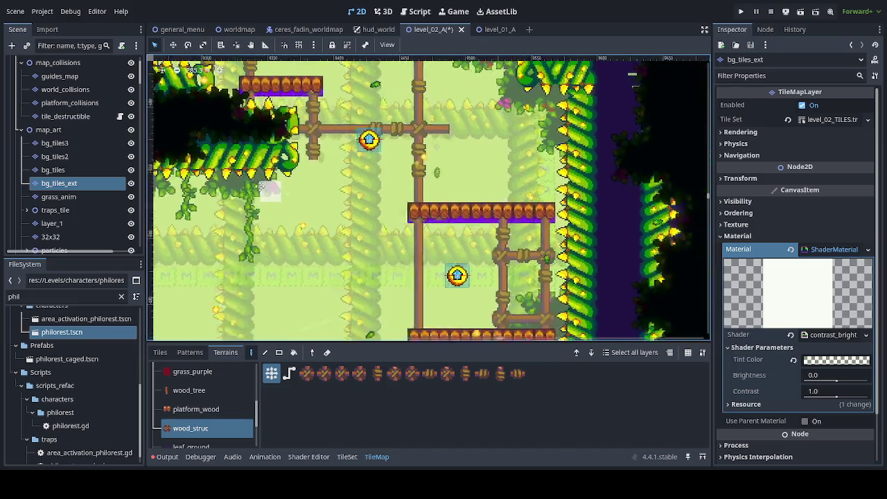
{"action": "scroll", "coordinate": [282, 149], "scroll_direction": "right", "scroll_amount": 3}
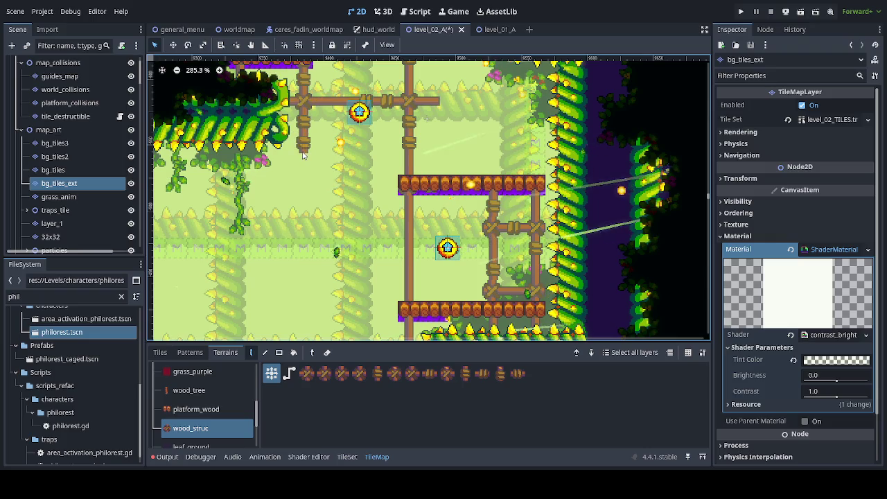
{"action": "mouse_move", "coordinate": [305, 145]}
{"action": "left_mouse_down"}
{"action": "mouse_move", "coordinate": [277, 165]}
{"action": "mouse_move", "coordinate": [233, 166]}
{"action": "left_mouse_up"}
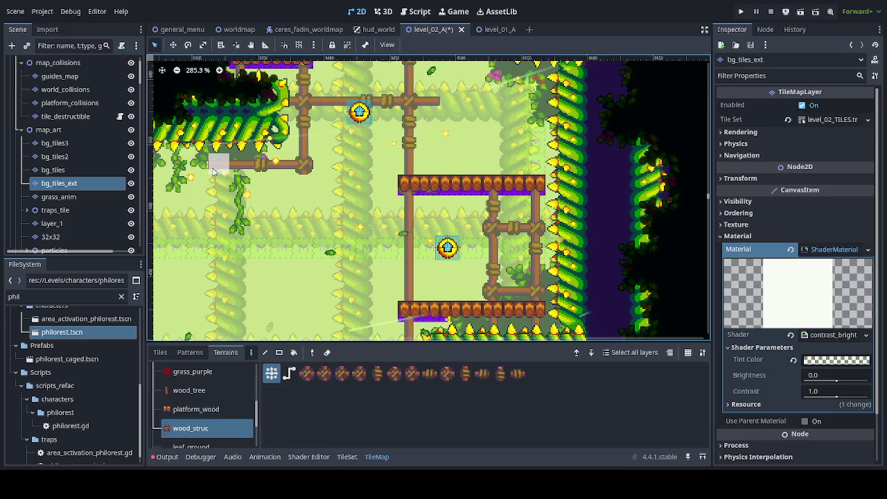
{"action": "left_click", "coordinate": [213, 171]}
{"action": "left_click_drag", "start_coordinate": [228, 221], "coordinate": [219, 305]}
{"action": "left_click_drag", "start_coordinate": [265, 266], "coordinate": [239, 266]}
{"action": "scroll", "coordinate": [326, 250], "scroll_direction": "down", "scroll_amount": 3}
{"action": "left_click_drag", "start_coordinate": [328, 248], "coordinate": [305, 200]}
{"action": "mouse_move", "coordinate": [275, 249]}
{"action": "left_mouse_down"}
{"action": "mouse_move", "coordinate": [291, 173]}
{"action": "mouse_move", "coordinate": [304, 214]}
{"action": "mouse_move", "coordinate": [457, 229]}
{"action": "mouse_move", "coordinate": [388, 208]}
{"action": "mouse_move", "coordinate": [332, 151]}
{"action": "mouse_move", "coordinate": [346, 78]}
{"action": "mouse_move", "coordinate": [545, 198]}
{"action": "mouse_move", "coordinate": [354, 221]}
{"action": "left_mouse_up"}
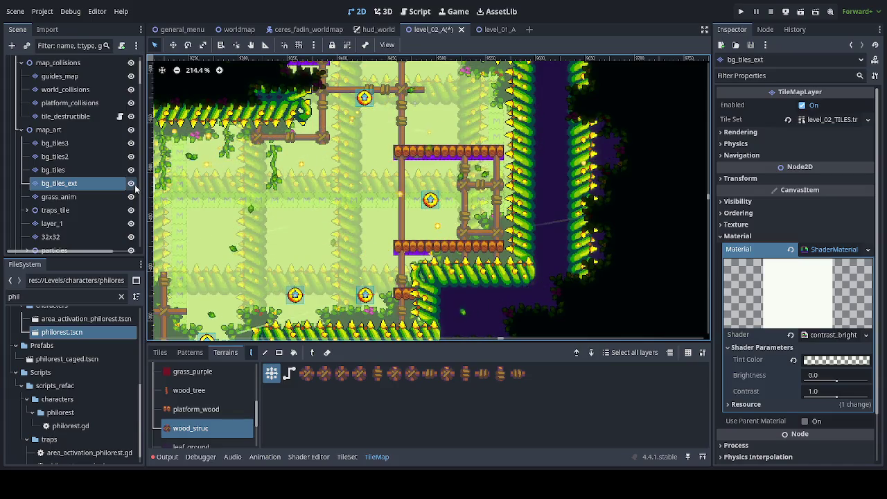
Save level_02_A, hide the map_collisions layer, and launch the game for playtesting.
{"action": "key", "text": "ctrl+s"}
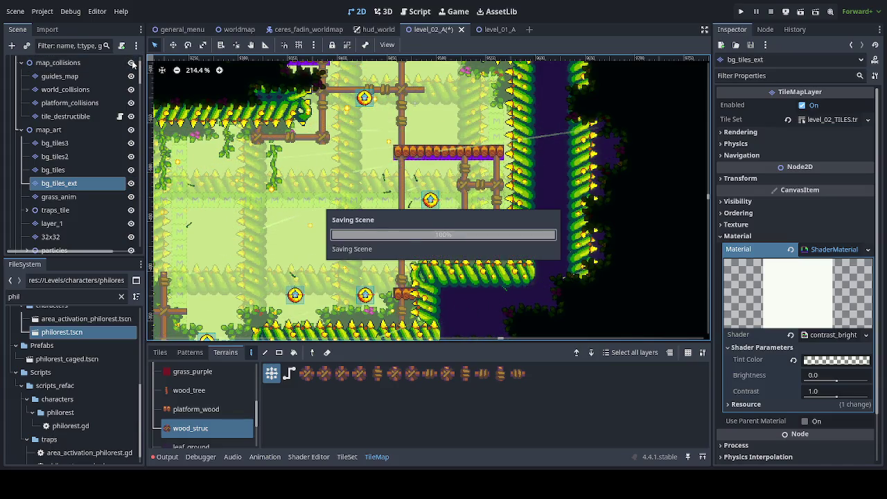
{"action": "left_click", "coordinate": [131, 62]}
{"action": "scroll", "coordinate": [291, 287], "scroll_direction": "down", "scroll_amount": 4}
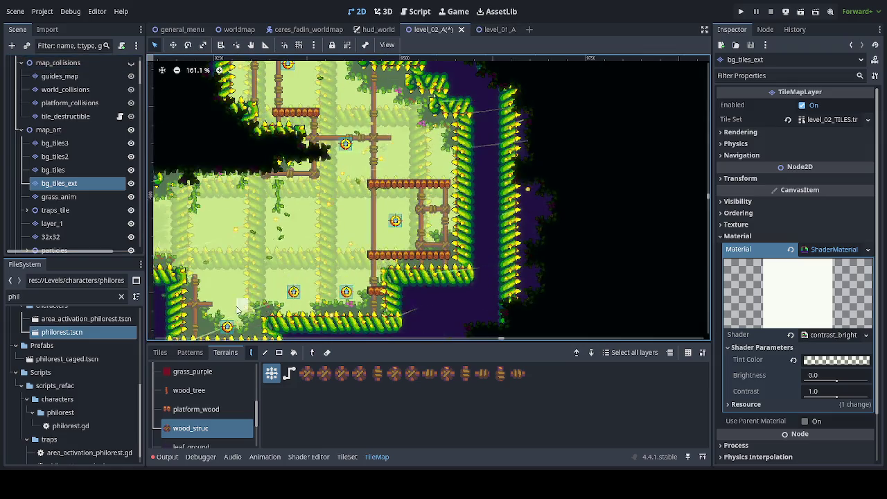
{"action": "scroll", "coordinate": [331, 236], "scroll_direction": "up", "scroll_amount": 3}
{"action": "mouse_move", "coordinate": [331, 235]}
{"action": "left_mouse_down"}
{"action": "mouse_move", "coordinate": [610, 245]}
{"action": "mouse_move", "coordinate": [175, 97]}
{"action": "mouse_move", "coordinate": [147, 155]}
{"action": "mouse_move", "coordinate": [156, 343]}
{"action": "left_mouse_up"}
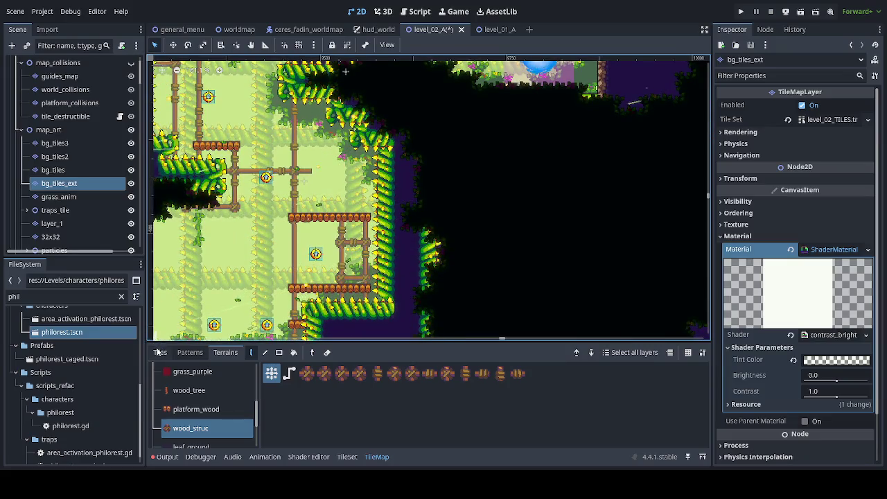
{"action": "key", "text": "ctrl+s"}
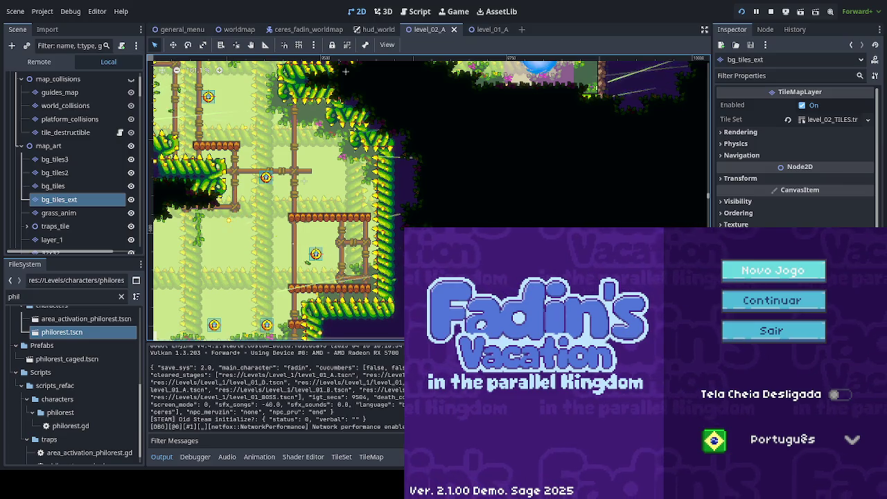
Choose Continuar on the title menu and enter the Floresta Abelhuda 1 stage.
{"action": "key", "text": "Up"}
{"action": "key", "text": "Up"}
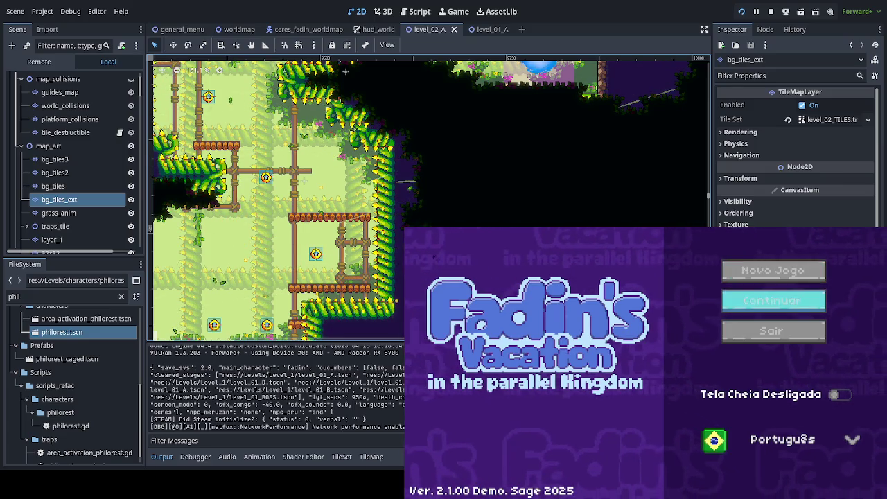
{"action": "key", "text": "Return"}
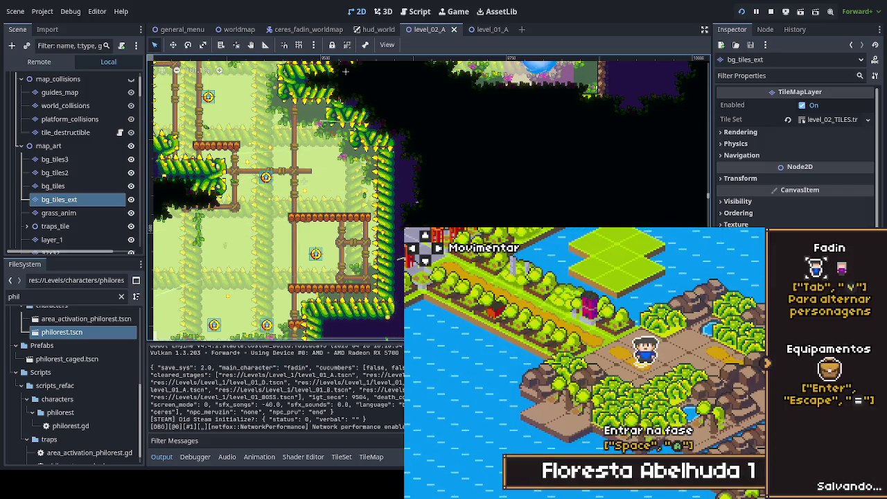
{"action": "key", "text": "space"}
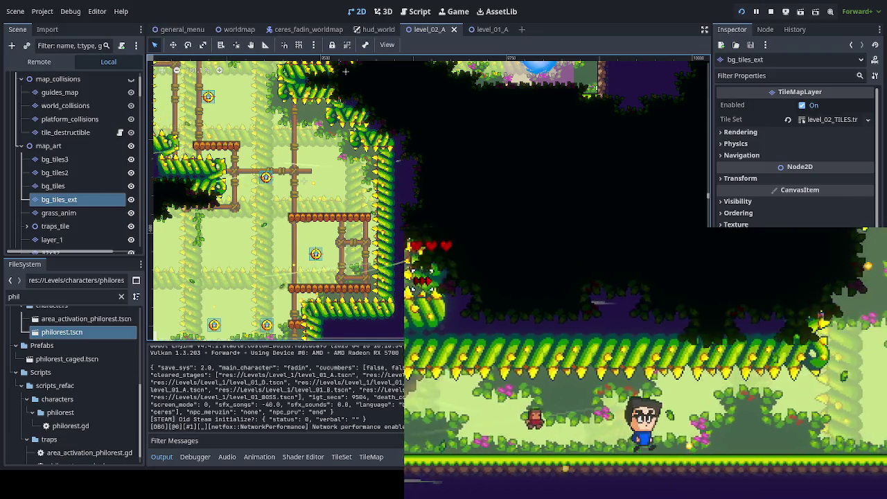
Walk Fadin onto the new wooden platform, where he falls through, then show map_collisions again.
{"action": "key", "text": "Up"}
{"action": "key", "text": "Right"}
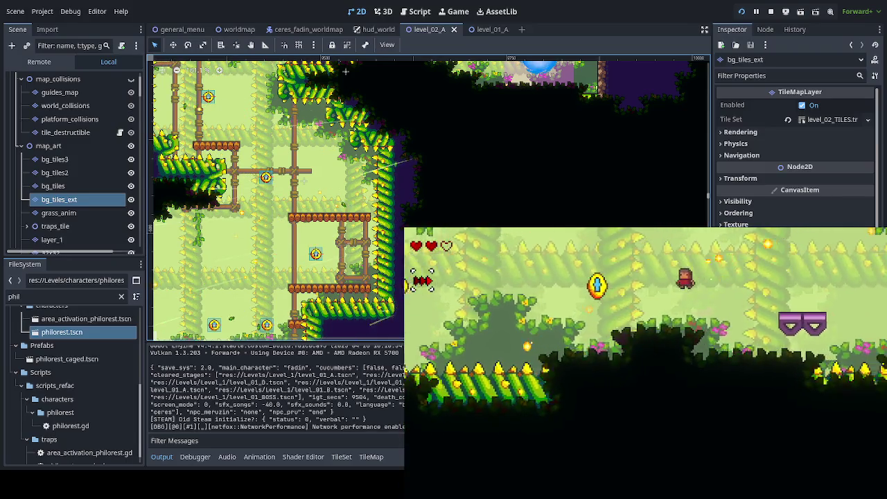
{"action": "key", "text": "Right"}
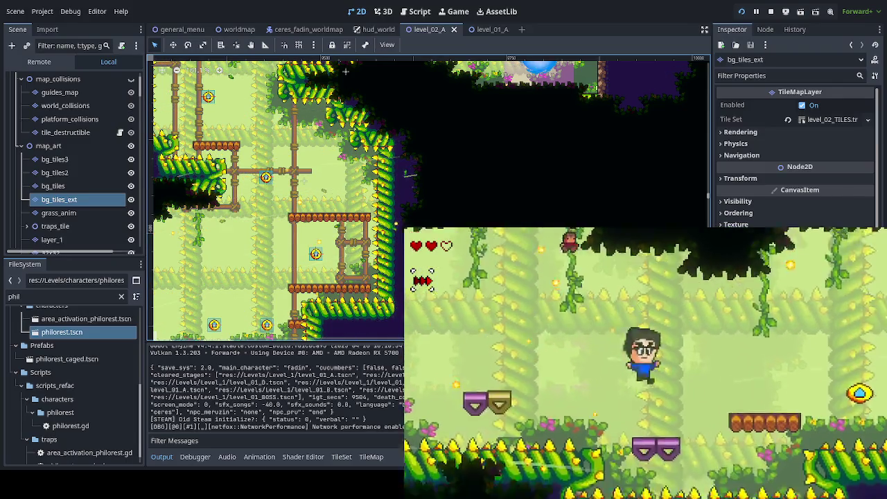
{"action": "key", "text": "Down"}
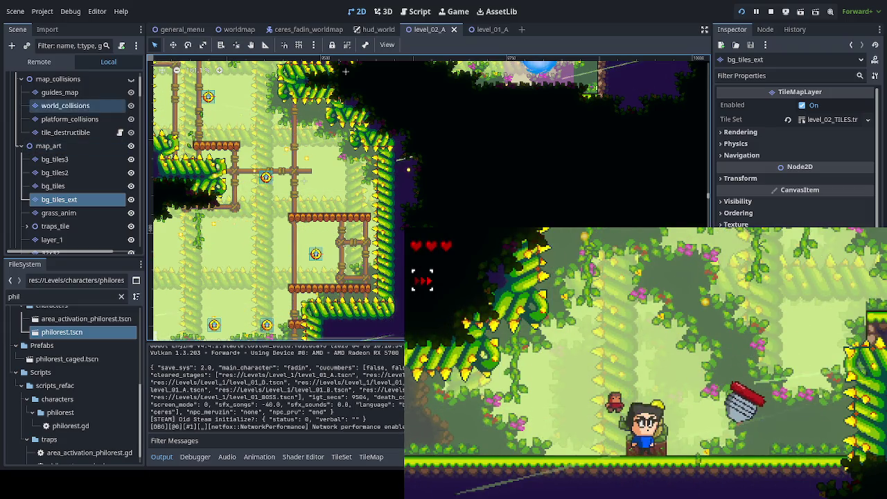
{"action": "left_click", "coordinate": [131, 119]}
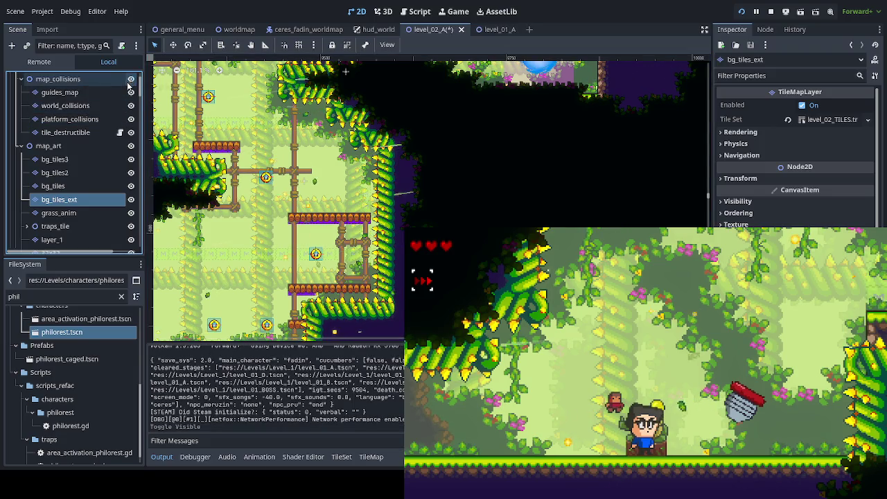
Select the platform_collisions layer and switch to painting single atlas tiles.
{"action": "left_click", "coordinate": [97, 119]}
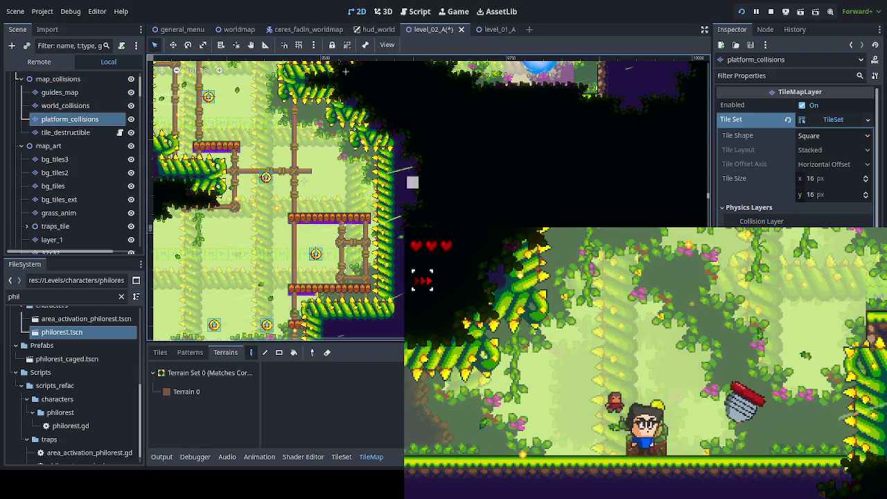
{"action": "scroll", "coordinate": [427, 197], "scroll_direction": "up", "scroll_amount": 2}
{"action": "scroll", "coordinate": [427, 198], "scroll_direction": "up", "scroll_amount": 3}
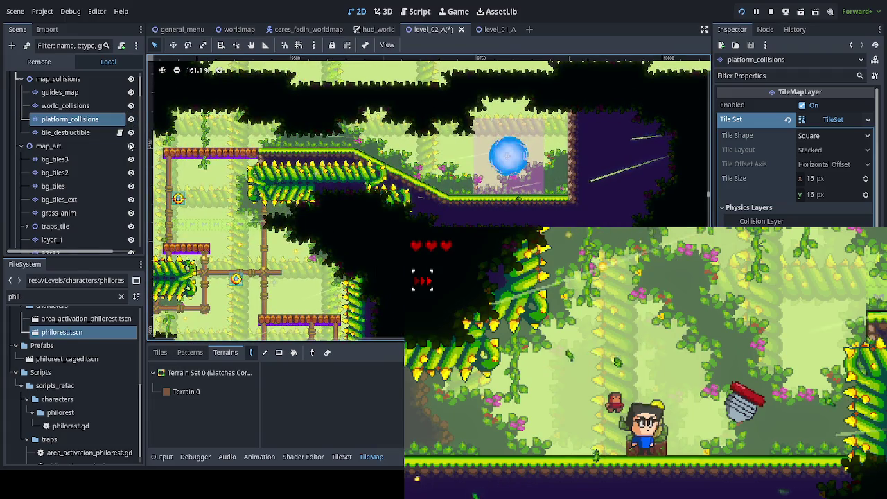
{"action": "left_click", "coordinate": [160, 352]}
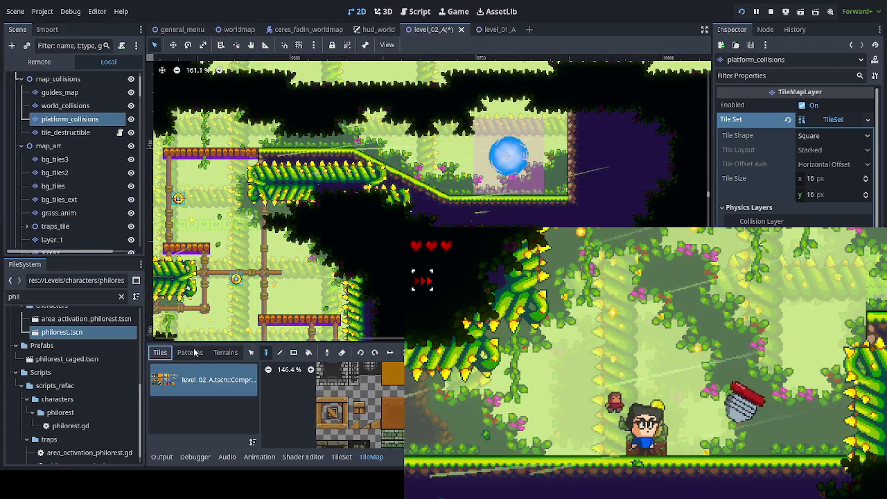
Paint collision tiles along the lower wood platform and across the whole upper platform.
{"action": "scroll", "coordinate": [453, 188], "scroll_direction": "left", "scroll_amount": 10}
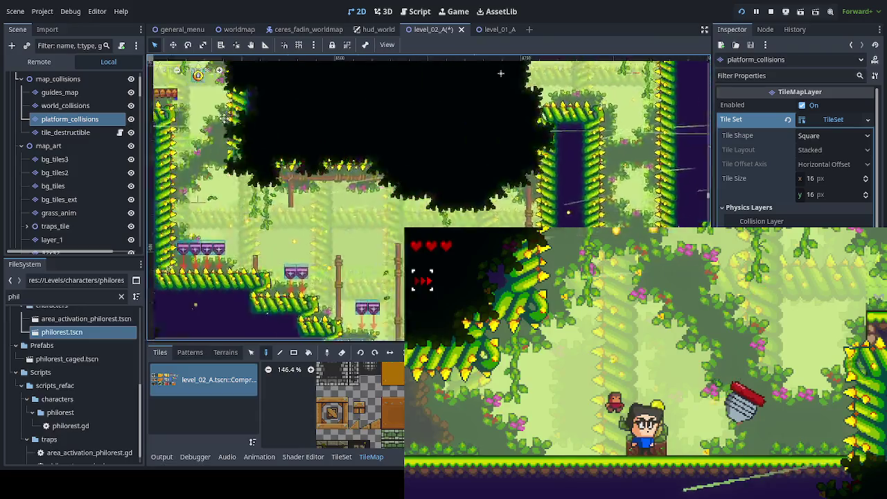
{"action": "scroll", "coordinate": [334, 181], "scroll_direction": "up", "scroll_amount": 5}
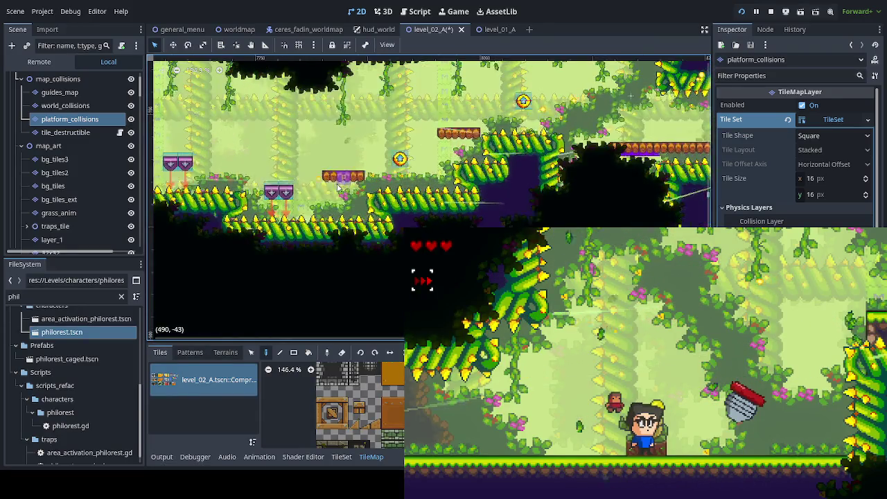
{"action": "left_click_drag", "start_coordinate": [334, 182], "coordinate": [382, 178]}
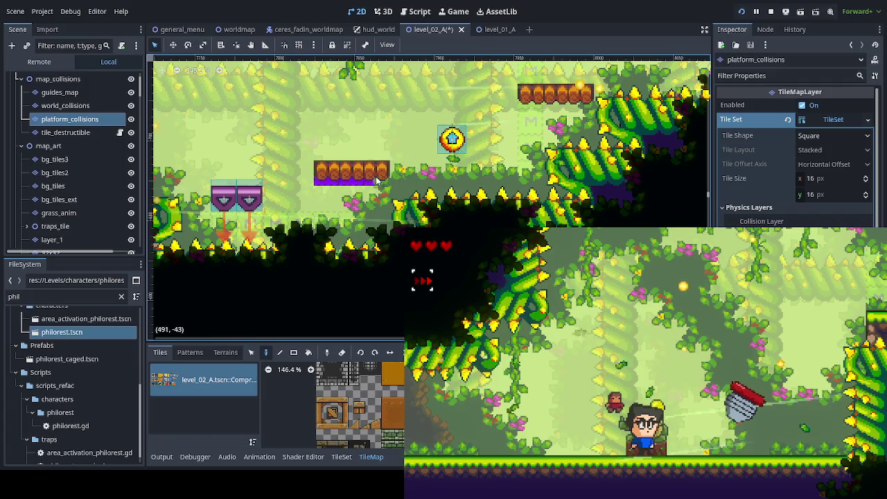
{"action": "left_click_drag", "start_coordinate": [525, 97], "coordinate": [578, 102]}
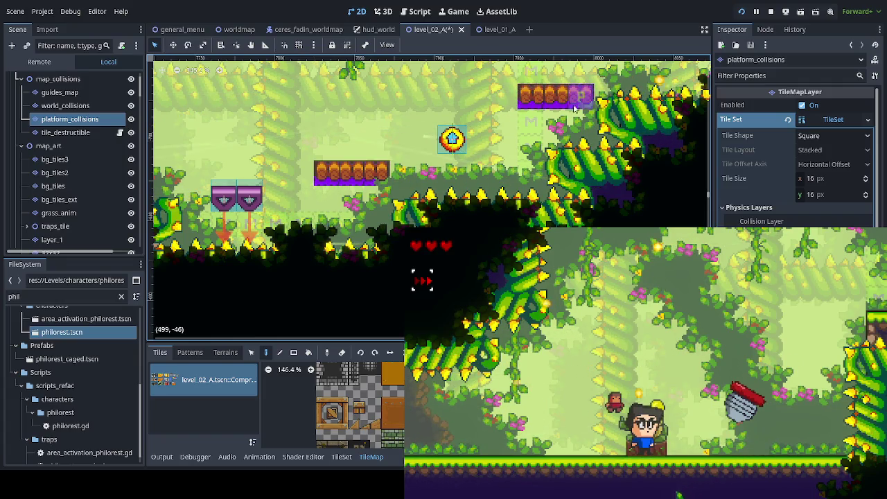
{"action": "scroll", "coordinate": [419, 216], "scroll_direction": "left", "scroll_amount": 10}
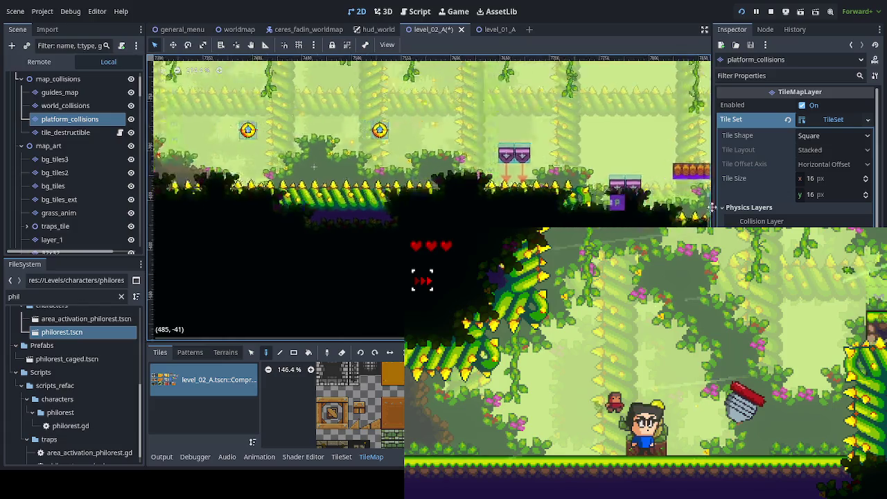
{"action": "scroll", "coordinate": [496, 217], "scroll_direction": "right", "scroll_amount": 10}
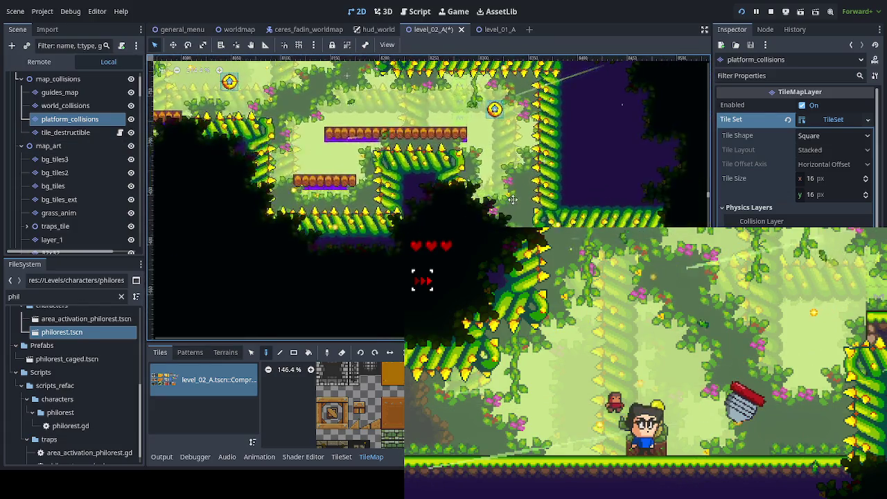
{"action": "scroll", "coordinate": [278, 200], "scroll_direction": "up", "scroll_amount": 1}
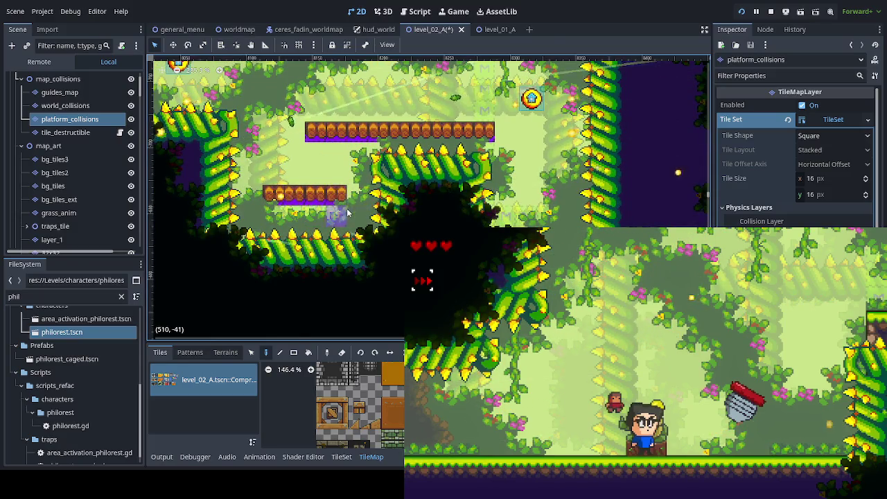
{"action": "scroll", "coordinate": [346, 206], "scroll_direction": "down", "scroll_amount": 2}
{"action": "scroll", "coordinate": [345, 93], "scroll_direction": "up", "scroll_amount": 2}
{"action": "scroll", "coordinate": [231, 95], "scroll_direction": "right", "scroll_amount": 10}
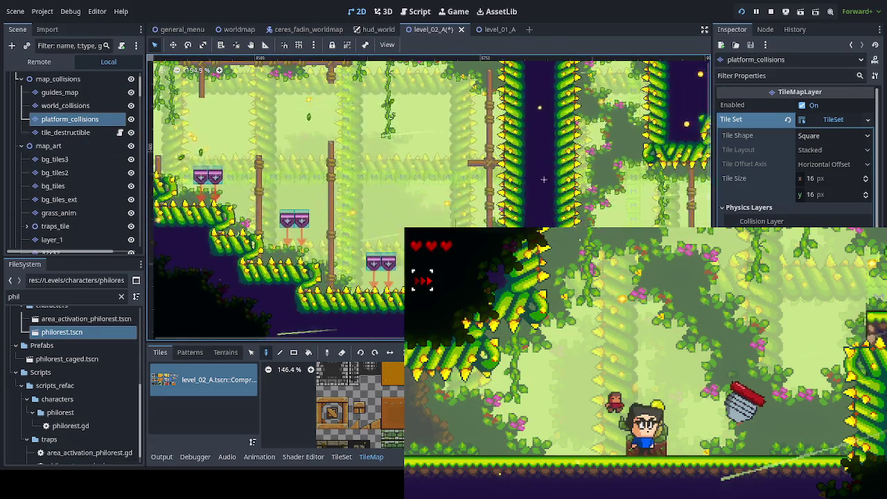
{"action": "scroll", "coordinate": [466, 136], "scroll_direction": "left", "scroll_amount": 5}
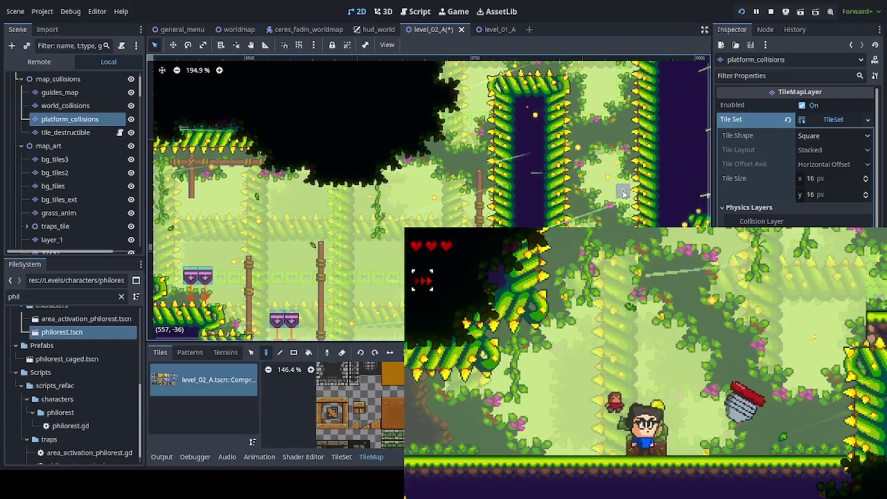
Save the level_02_A scene with Ctrl+S.
{"action": "key", "text": "ctrl+s"}
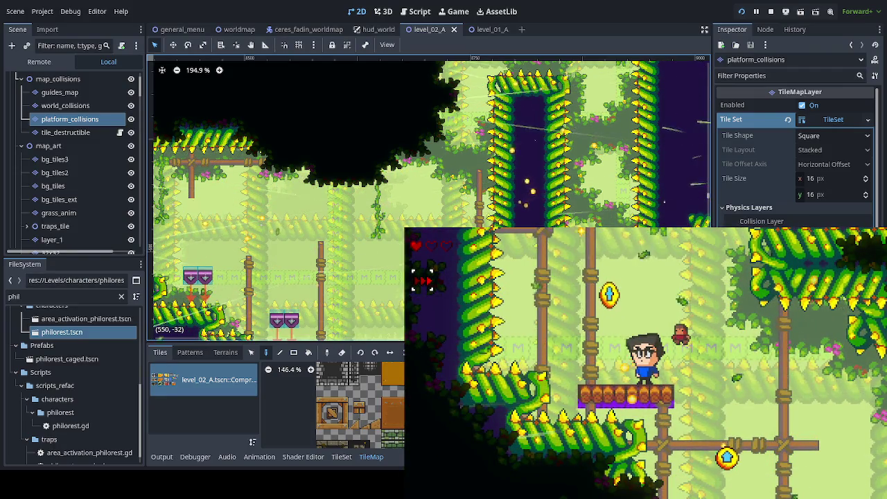
{"action": "mouse_move", "coordinate": [267, 252]}
{"action": "left_mouse_down"}
{"action": "mouse_move", "coordinate": [356, 307]}
{"action": "mouse_move", "coordinate": [446, 67]}
{"action": "mouse_move", "coordinate": [647, 75]}
{"action": "mouse_move", "coordinate": [576, 69]}
{"action": "left_mouse_up"}
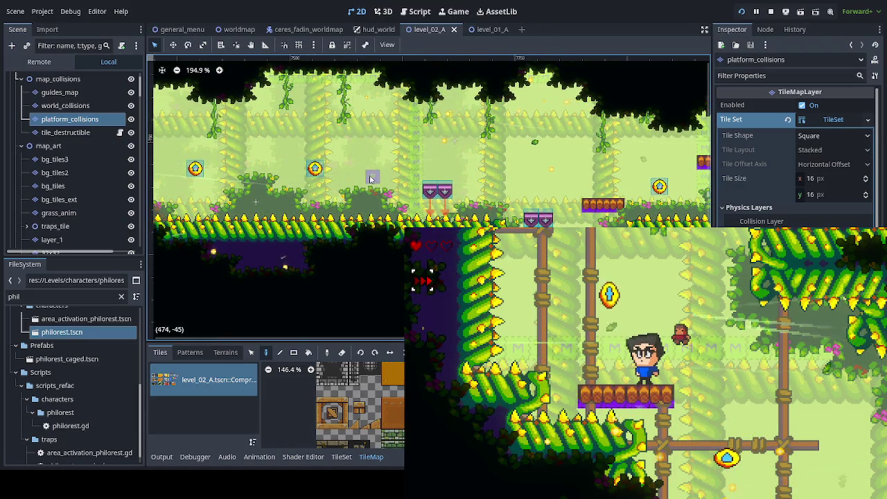
{"action": "mouse_move", "coordinate": [330, 178]}
{"action": "left_mouse_down"}
{"action": "mouse_move", "coordinate": [606, 171]}
{"action": "mouse_move", "coordinate": [627, 140]}
{"action": "mouse_move", "coordinate": [540, 149]}
{"action": "left_mouse_up"}
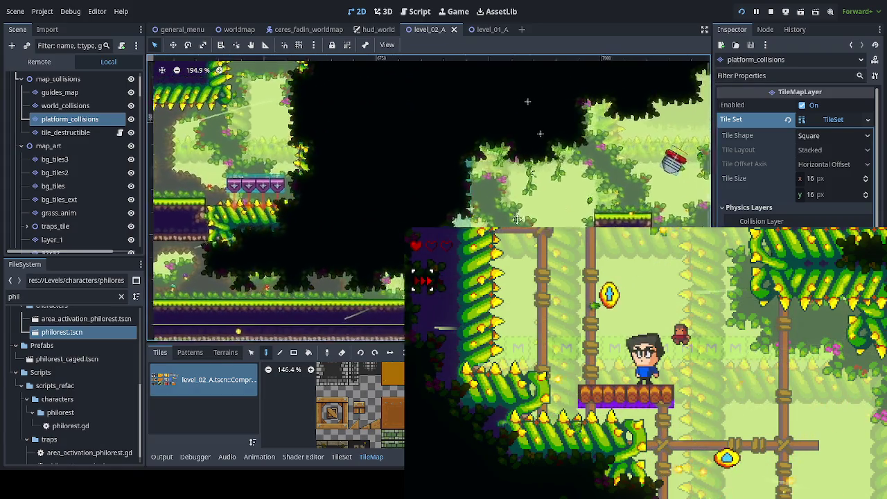
{"action": "scroll", "coordinate": [540, 149], "scroll_direction": "up", "scroll_amount": 2}
{"action": "mouse_move", "coordinate": [350, 339]}
{"action": "left_mouse_down"}
{"action": "mouse_move", "coordinate": [339, 289]}
{"action": "mouse_move", "coordinate": [185, 93]}
{"action": "mouse_move", "coordinate": [409, 207]}
{"action": "left_mouse_up"}
{"action": "scroll", "coordinate": [450, 215], "scroll_direction": "up", "scroll_amount": 3}
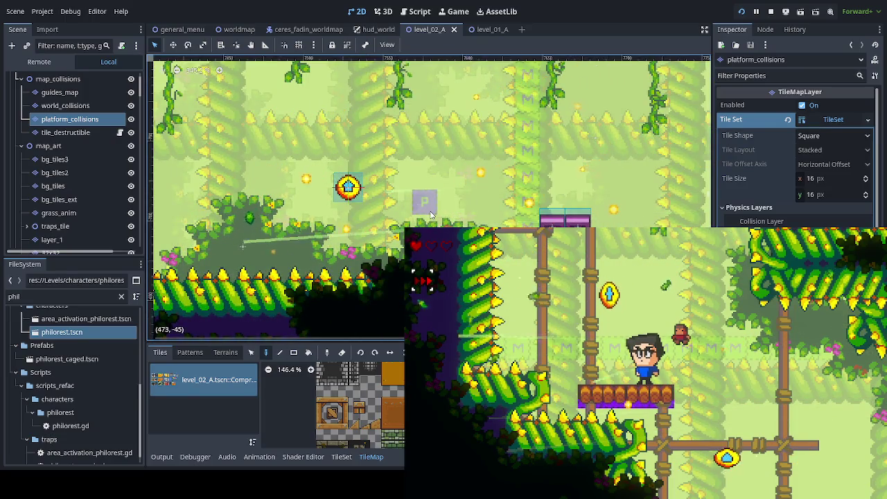
Paint three collision tiles in a row for a new short platform.
{"action": "left_click", "coordinate": [444, 207]}
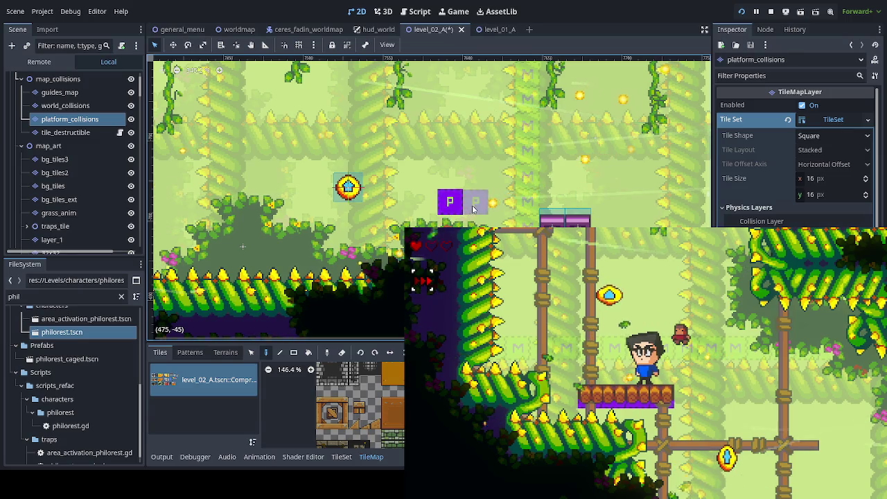
{"action": "left_click", "coordinate": [476, 207]}
{"action": "left_click", "coordinate": [425, 202]}
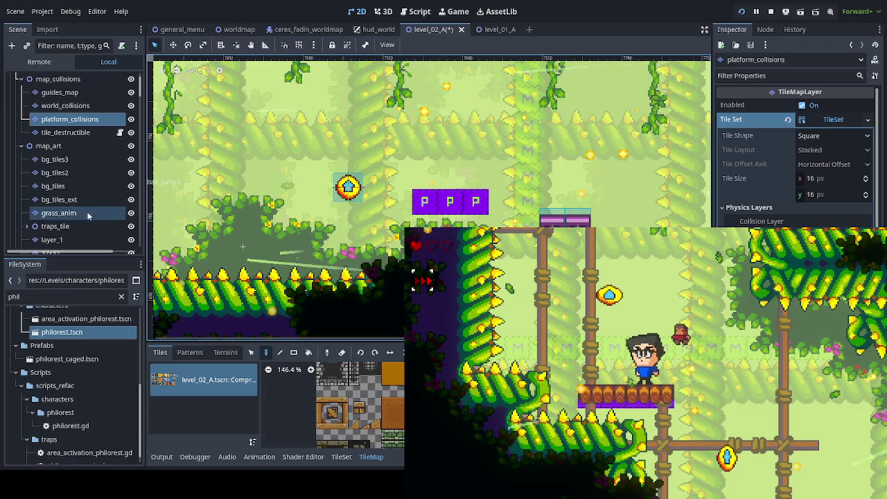
On layer_1, paint wooden barrel platform tiles over the new collision tiles.
{"action": "left_click", "coordinate": [62, 240]}
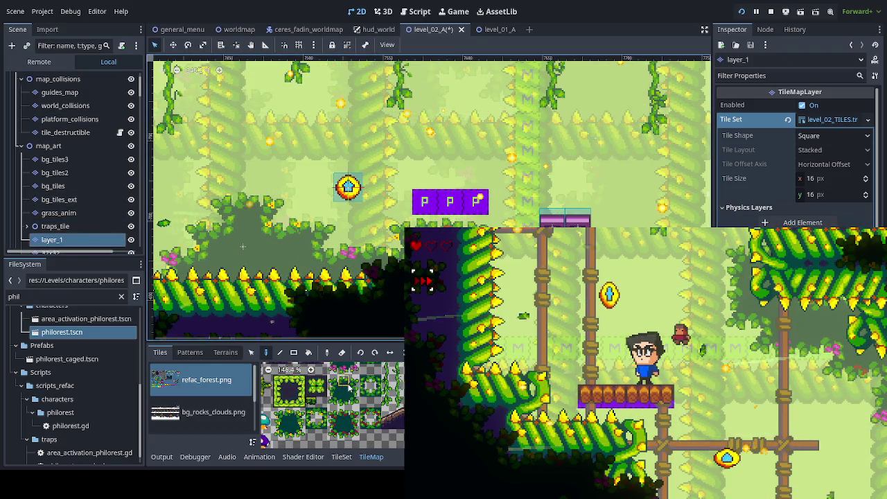
{"action": "scroll", "coordinate": [365, 394], "scroll_direction": "down", "scroll_amount": 5}
{"action": "scroll", "coordinate": [360, 388], "scroll_direction": "down", "scroll_amount": 5}
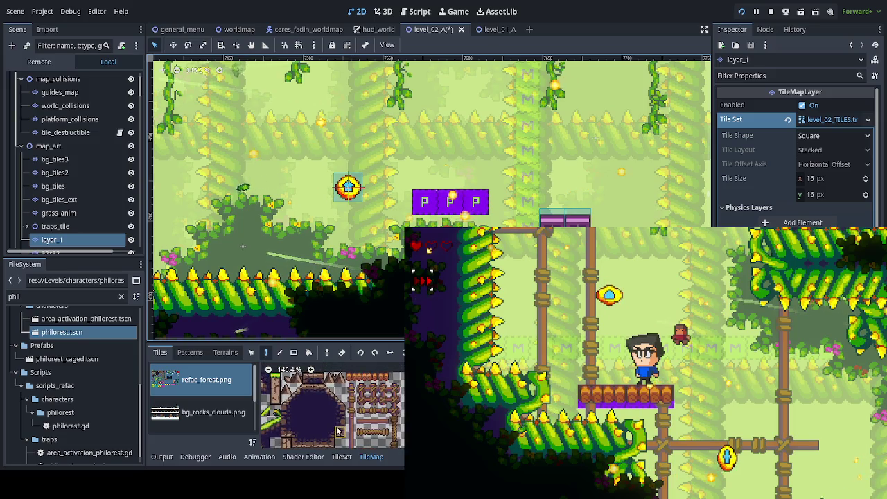
{"action": "left_click_drag", "start_coordinate": [349, 378], "coordinate": [384, 378]}
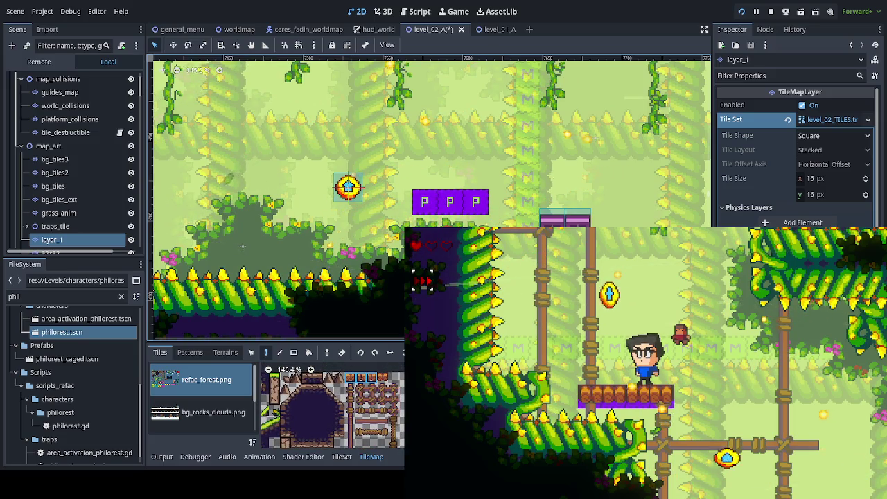
{"action": "left_click", "coordinate": [451, 199]}
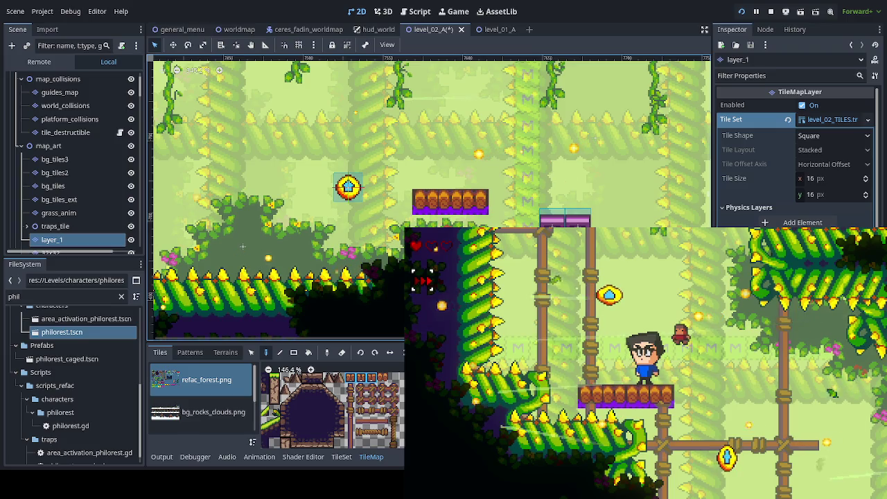
On bg_tiles_ext, choose the wood_struc terrain for a support pole.
{"action": "left_click", "coordinate": [83, 200]}
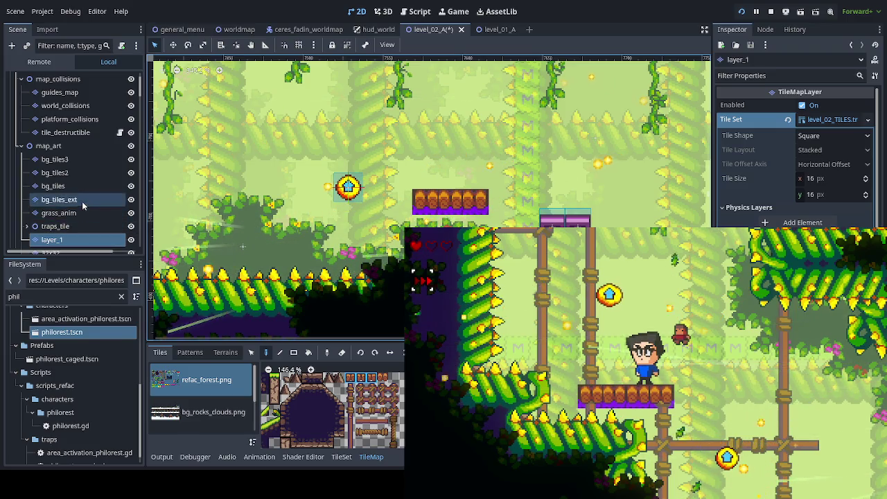
{"action": "left_click", "coordinate": [226, 352]}
{"action": "left_click", "coordinate": [190, 427]}
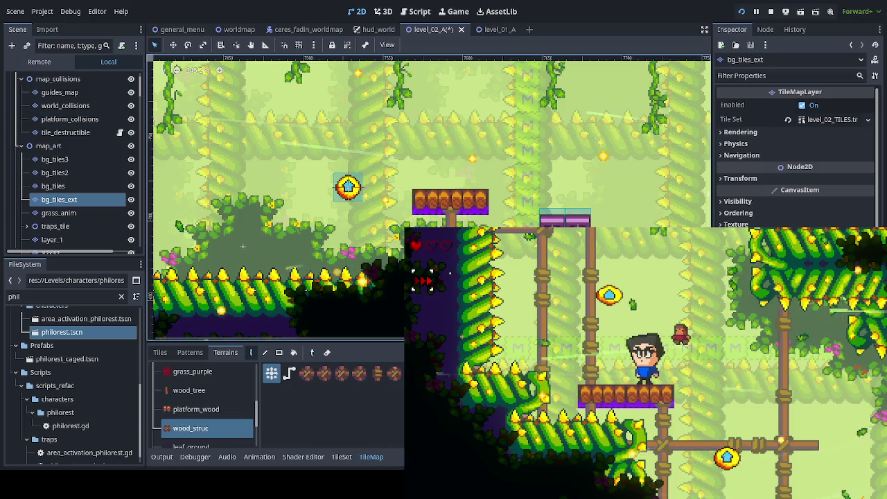
Jump and drop Fadin between platforms in the running game to check the new wood structure.
{"action": "scroll", "coordinate": [243, 246], "scroll_direction": "right", "scroll_amount": 5}
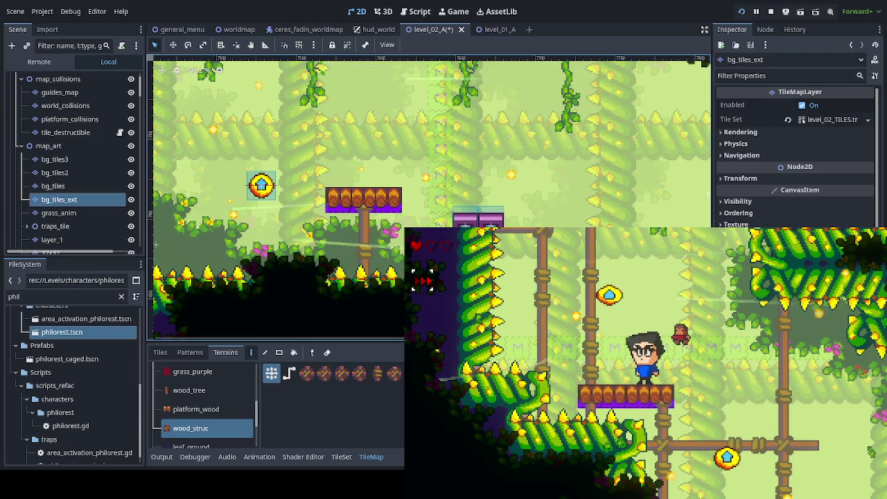
{"action": "key", "text": "space"}
{"action": "key", "text": "Down"}
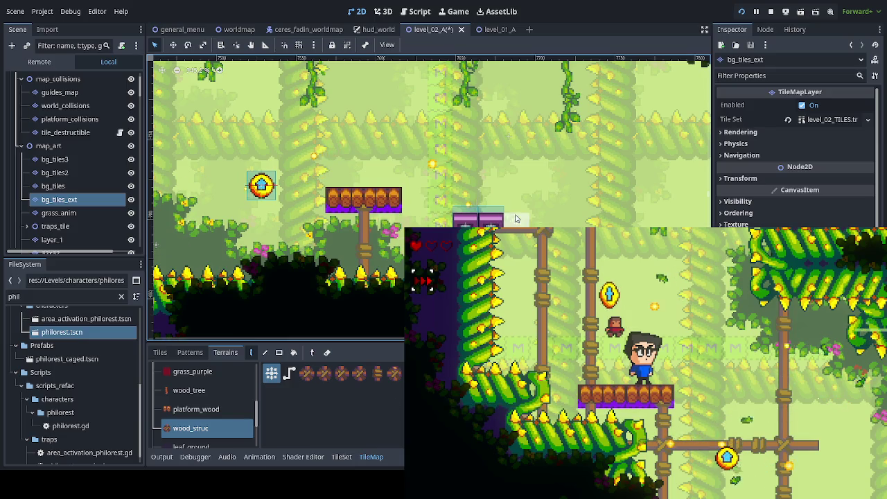
{"action": "scroll", "coordinate": [515, 219], "scroll_direction": "down", "scroll_amount": 5}
{"action": "left_click_drag", "start_coordinate": [219, 331], "coordinate": [313, 201]}
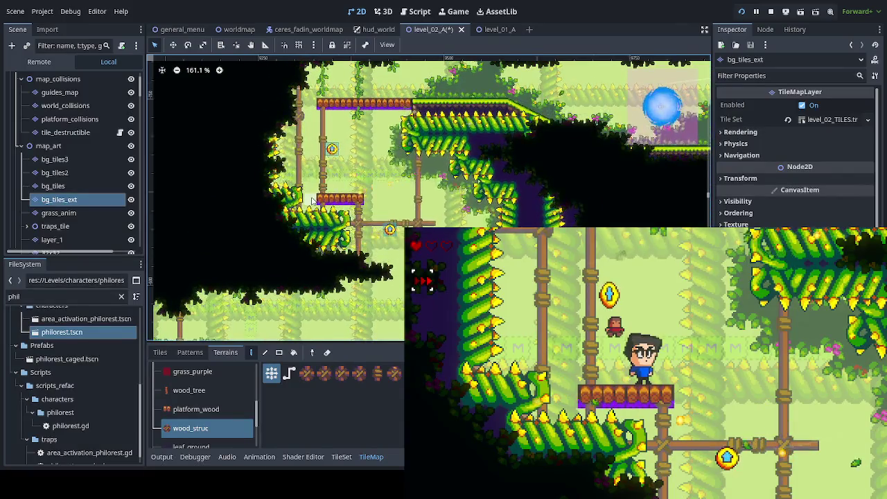
On traps_tile, set ball_jump15's Impulse Force to 100 and save the scene.
{"action": "left_click", "coordinate": [55, 226]}
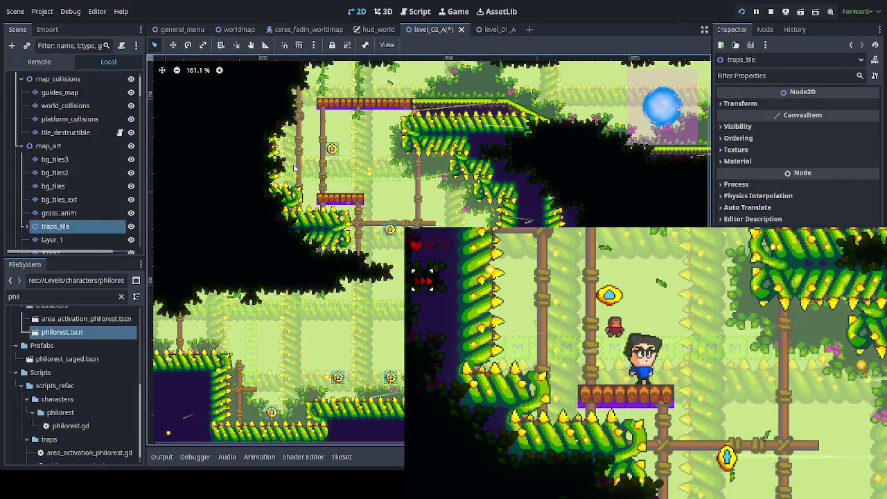
{"action": "left_click", "coordinate": [331, 151]}
{"action": "left_click", "coordinate": [848, 119]}
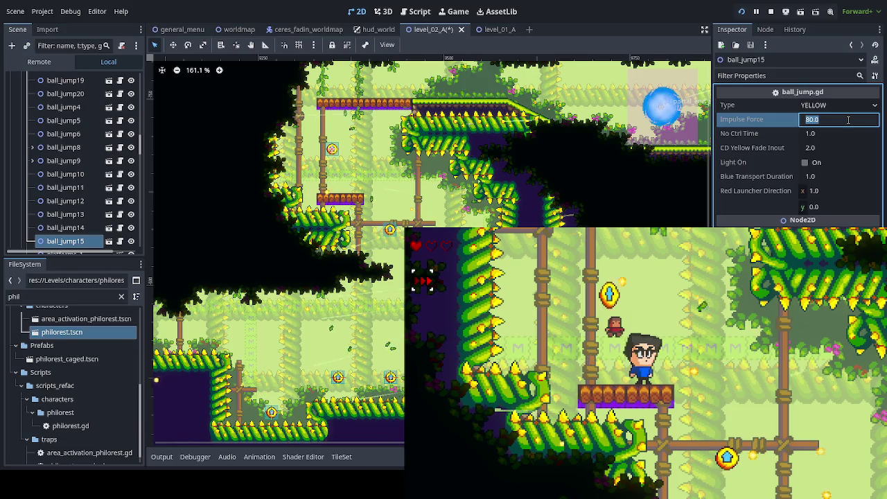
{"action": "type", "text": "100"}
{"action": "key", "text": "ctrl+s"}
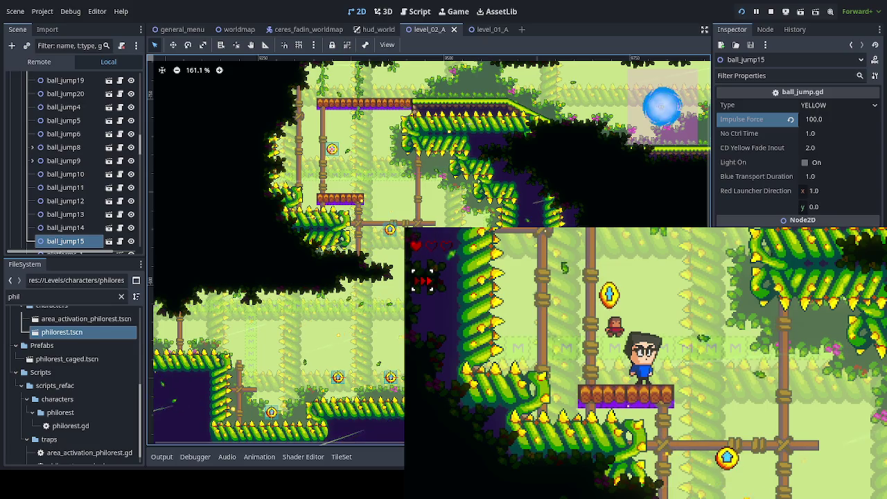
Test the yellow jump ball in the running game by dropping below and jumping into it.
{"action": "key", "text": "space"}
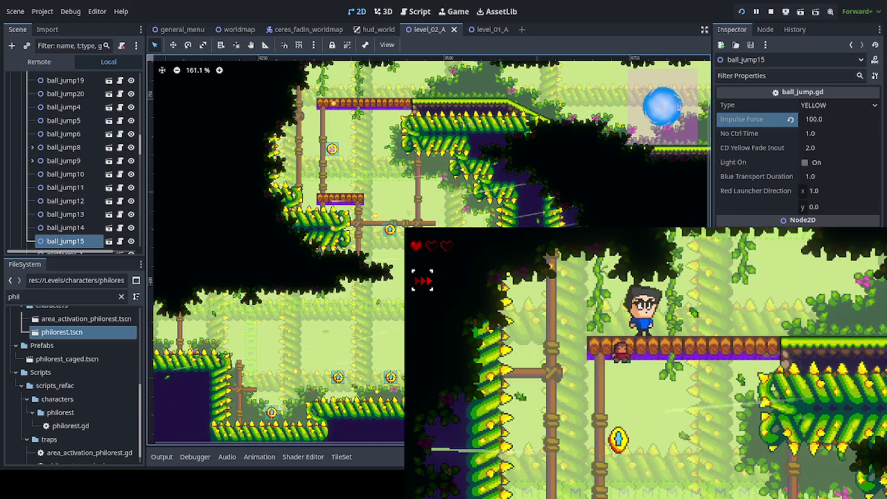
{"action": "key", "text": "Down"}
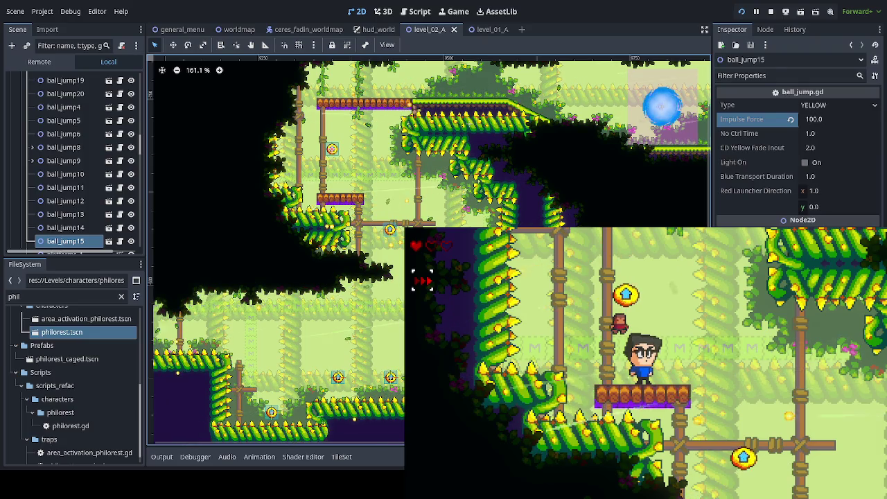
{"action": "key", "text": "space"}
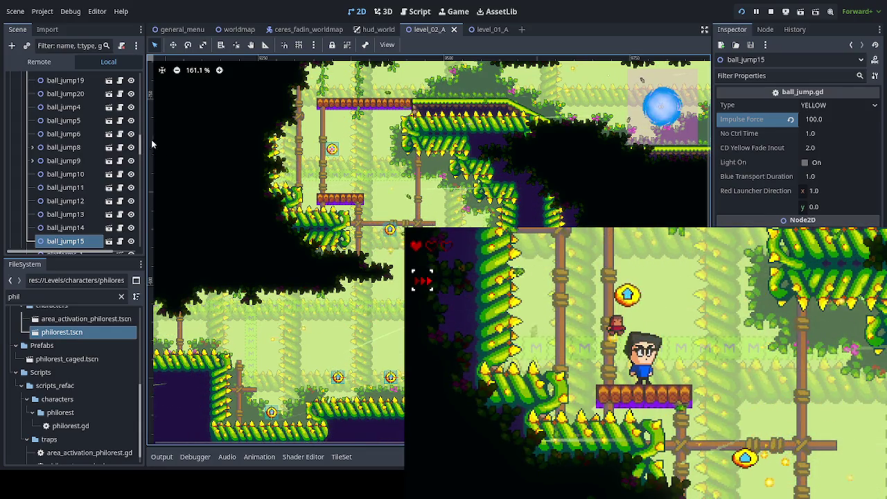
{"action": "scroll", "coordinate": [137, 82], "scroll_direction": "up", "scroll_amount": 5}
{"action": "scroll", "coordinate": [137, 81], "scroll_direction": "up", "scroll_amount": 3}
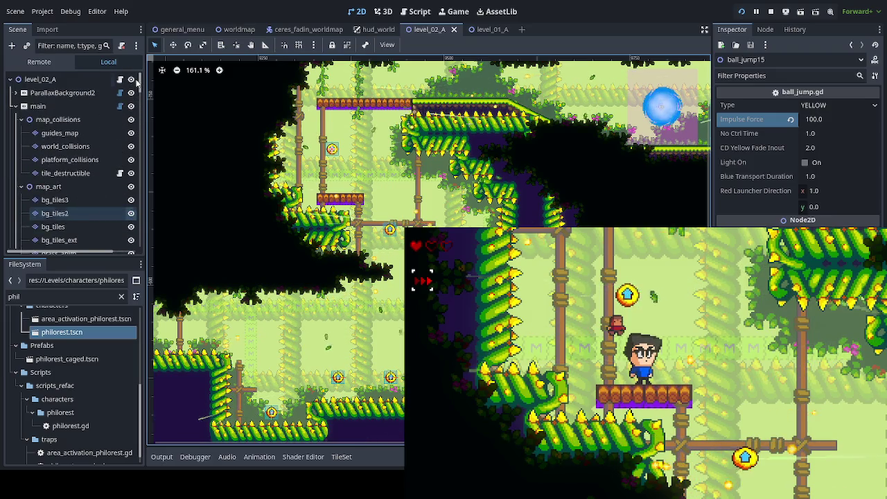
Save, then paint wood_struc posts on bg_tiles_ext under the small platform and joining it to the long one.
{"action": "key", "text": "ctrl+s"}
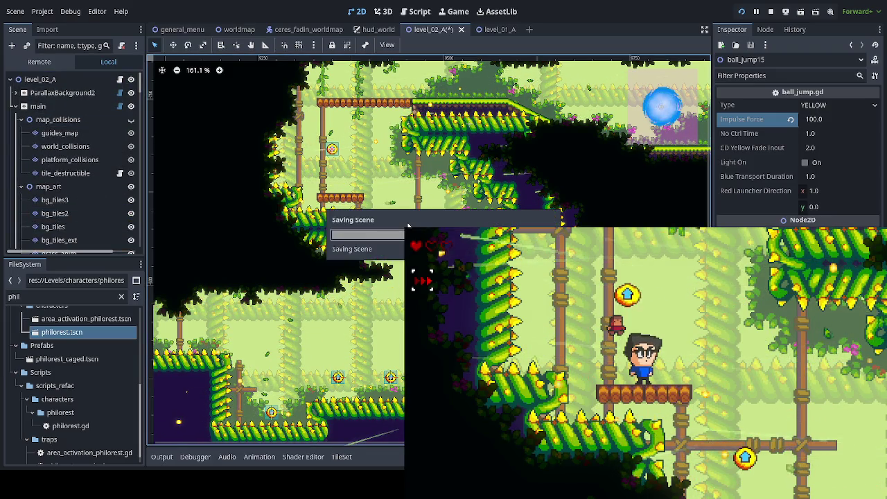
{"action": "mouse_move", "coordinate": [377, 222]}
{"action": "left_mouse_down"}
{"action": "mouse_move", "coordinate": [649, 214]}
{"action": "mouse_move", "coordinate": [627, 174]}
{"action": "mouse_move", "coordinate": [605, 83]}
{"action": "mouse_move", "coordinate": [627, 135]}
{"action": "mouse_move", "coordinate": [717, 158]}
{"action": "left_mouse_up"}
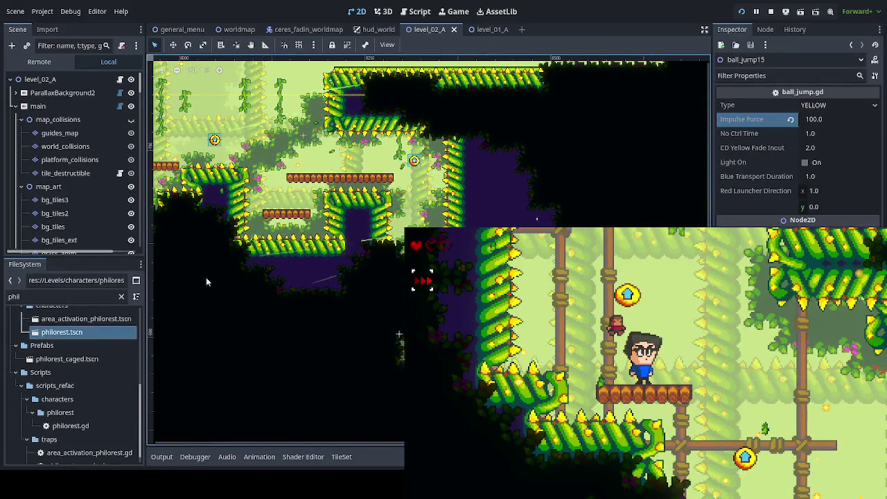
{"action": "scroll", "coordinate": [69, 208], "scroll_direction": "down", "scroll_amount": 3}
{"action": "left_click", "coordinate": [73, 178]}
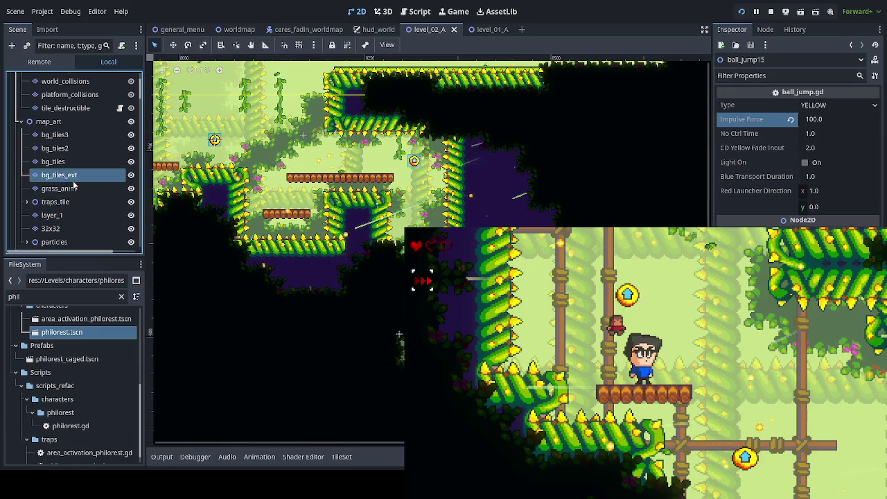
{"action": "left_click", "coordinate": [191, 427]}
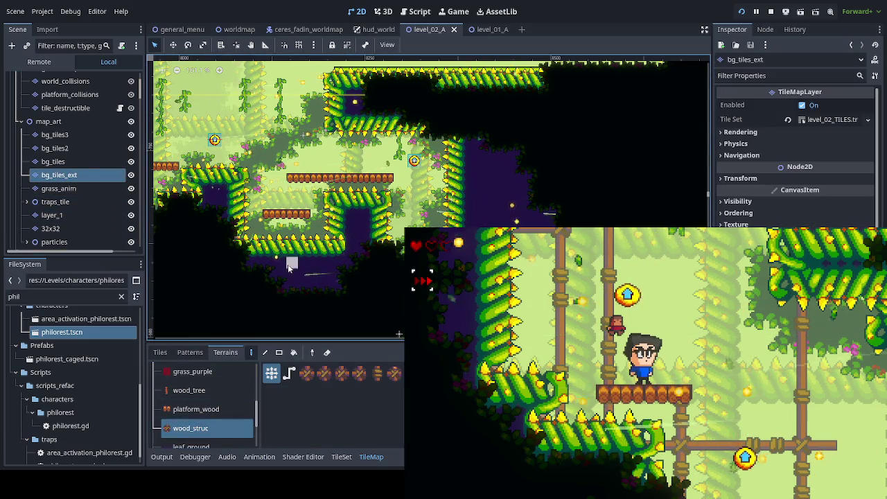
{"action": "scroll", "coordinate": [276, 259], "scroll_direction": "up", "scroll_amount": 2}
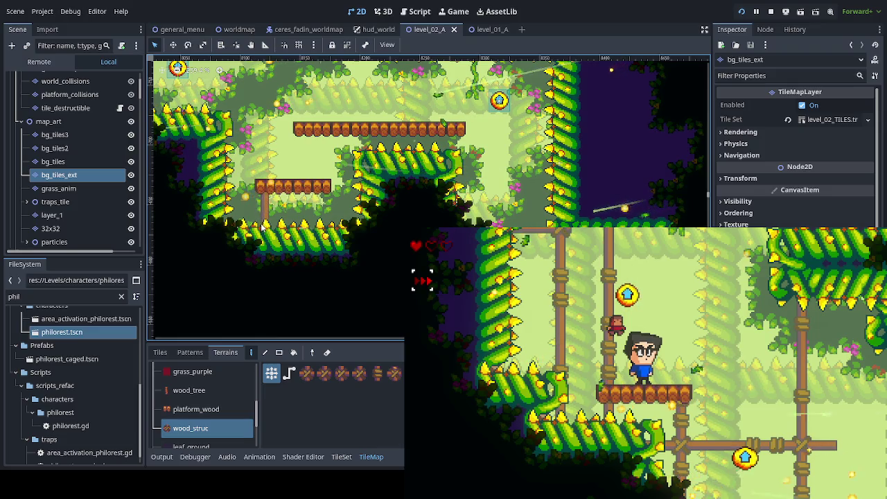
{"action": "left_click_drag", "start_coordinate": [322, 195], "coordinate": [322, 218]}
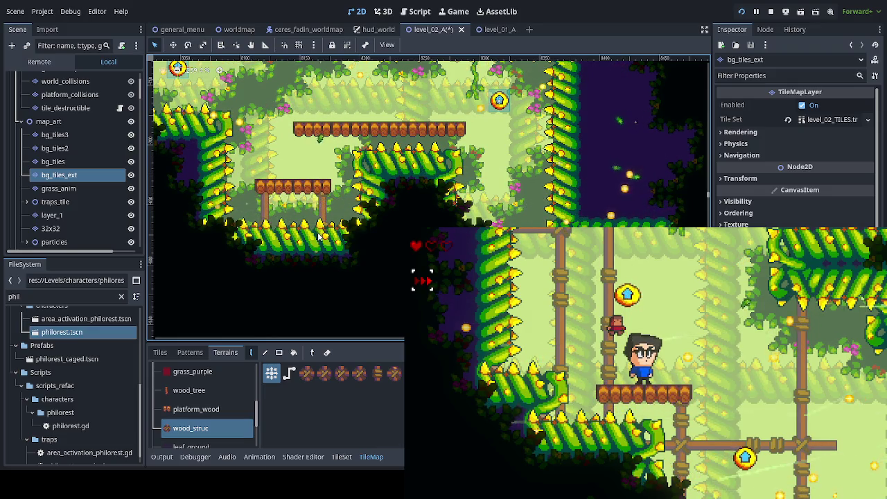
{"action": "left_click_drag", "start_coordinate": [323, 135], "coordinate": [323, 179]}
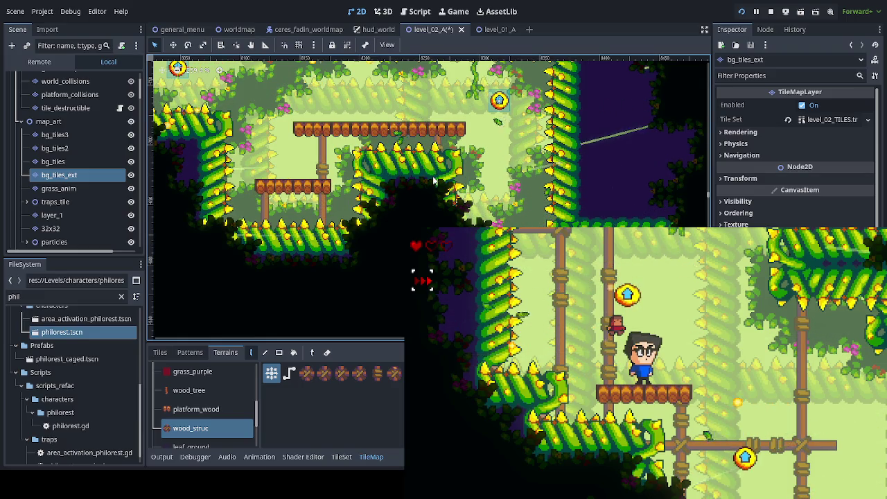
Paint a post linking the upper and lower platforms and extend the upper platform one tile left.
{"action": "scroll", "coordinate": [287, 242], "scroll_direction": "left", "scroll_amount": 10}
{"action": "scroll", "coordinate": [420, 180], "scroll_direction": "left", "scroll_amount": 1}
{"action": "left_click_drag", "start_coordinate": [420, 157], "coordinate": [420, 203]}
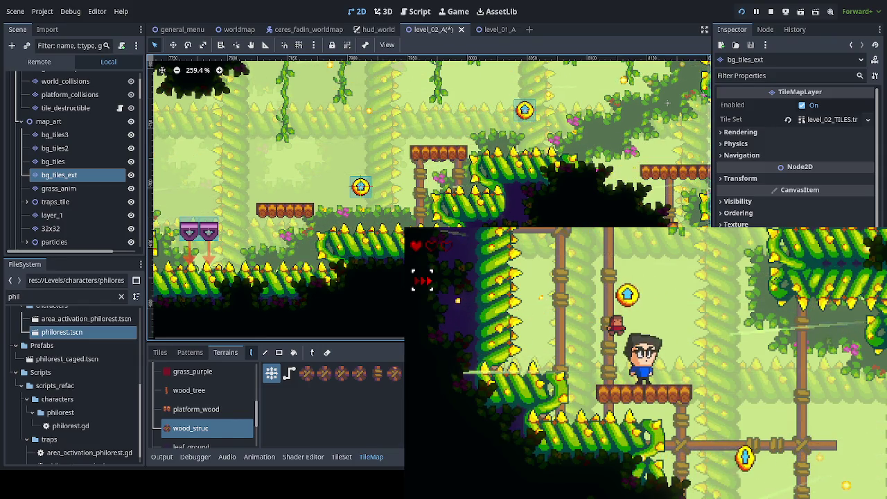
{"action": "left_click", "coordinate": [420, 157]}
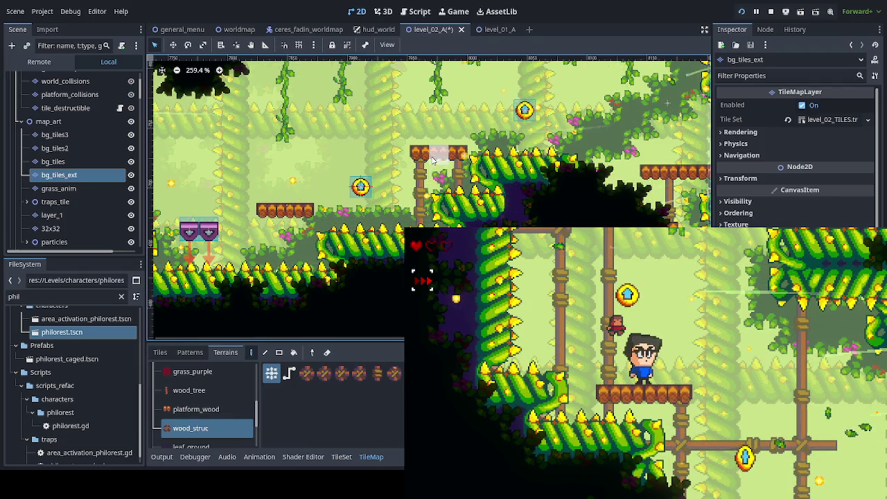
{"action": "scroll", "coordinate": [423, 201], "scroll_direction": "left", "scroll_amount": 5}
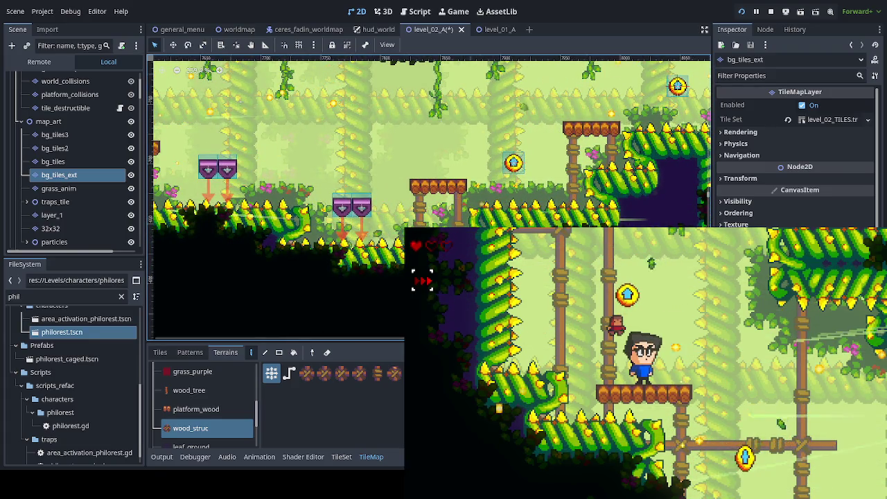
{"action": "scroll", "coordinate": [586, 220], "scroll_direction": "left", "scroll_amount": 8}
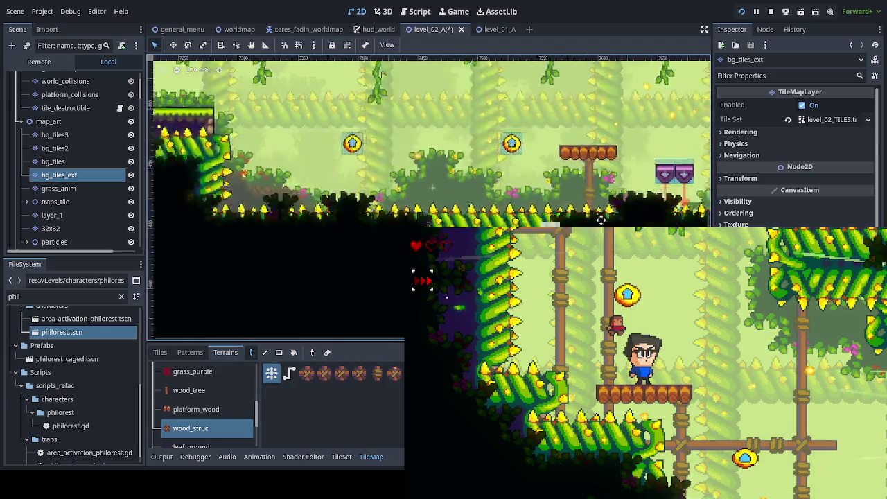
{"action": "scroll", "coordinate": [585, 219], "scroll_direction": "right", "scroll_amount": 5}
{"action": "scroll", "coordinate": [197, 239], "scroll_direction": "right", "scroll_amount": 8}
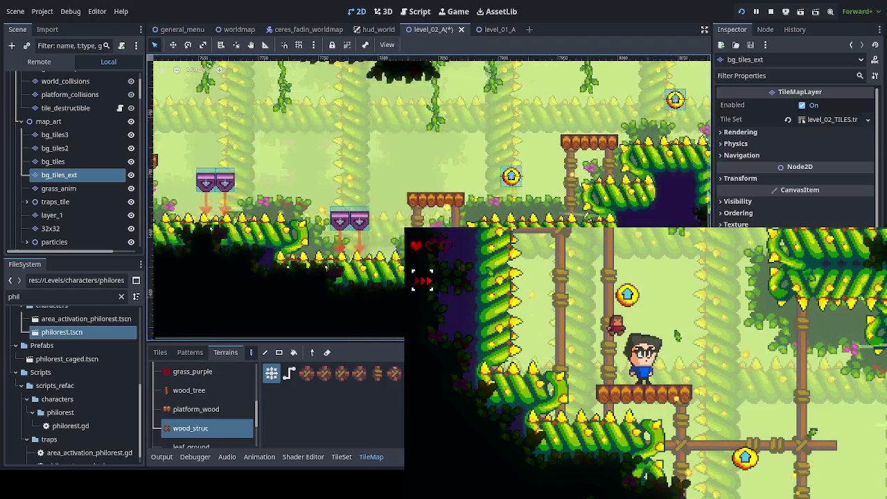
{"action": "scroll", "coordinate": [250, 275], "scroll_direction": "right", "scroll_amount": 8}
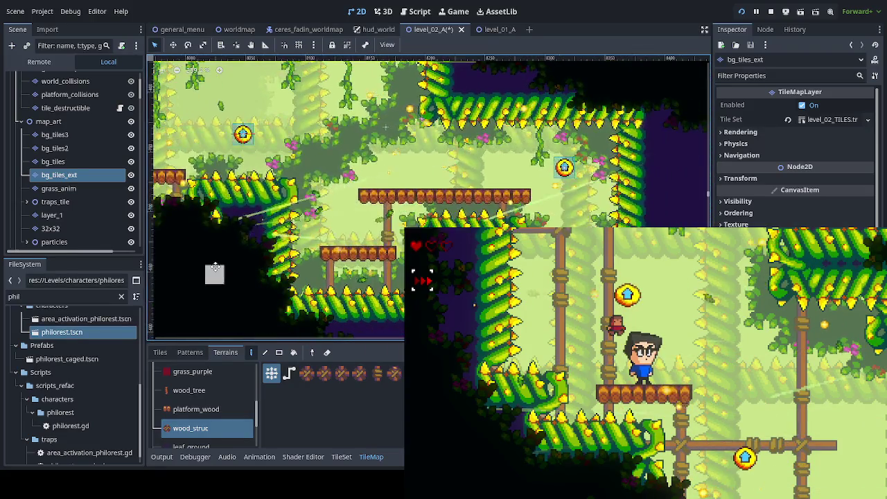
{"action": "scroll", "coordinate": [488, 130], "scroll_direction": "left", "scroll_amount": 20}
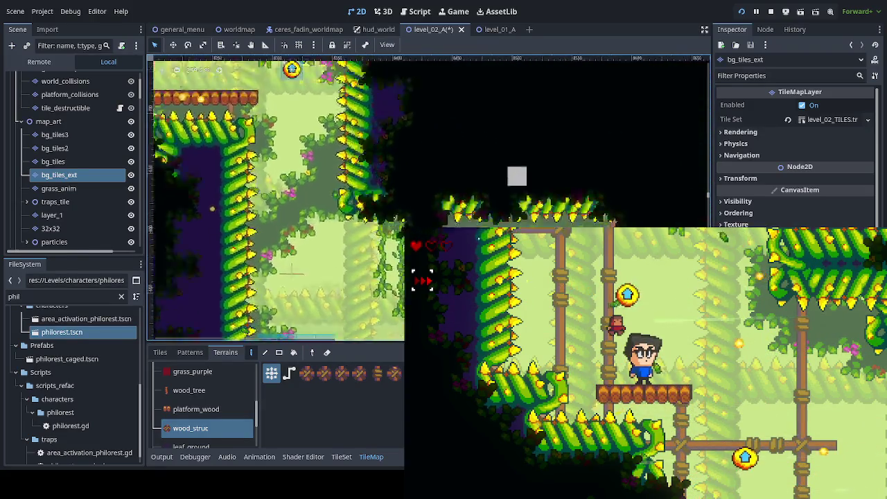
{"action": "scroll", "coordinate": [283, 247], "scroll_direction": "left", "scroll_amount": 10}
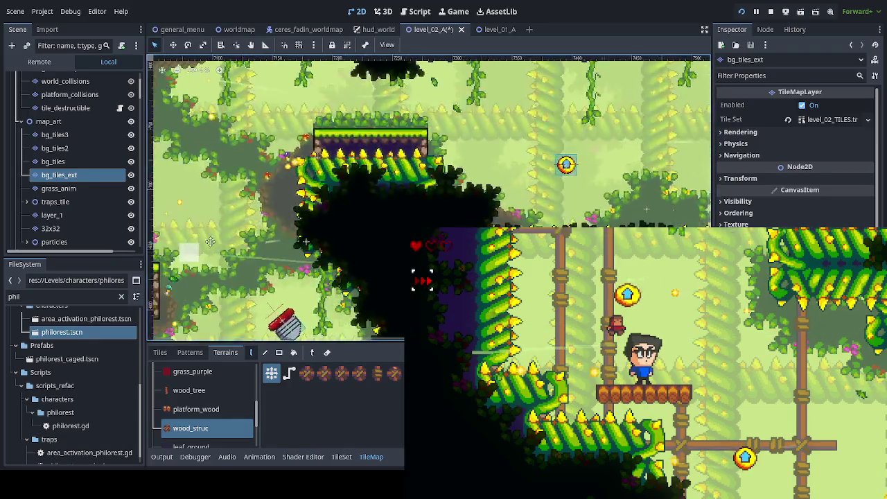
{"action": "scroll", "coordinate": [329, 153], "scroll_direction": "right", "scroll_amount": 2}
{"action": "scroll", "coordinate": [329, 152], "scroll_direction": "up", "scroll_amount": 2}
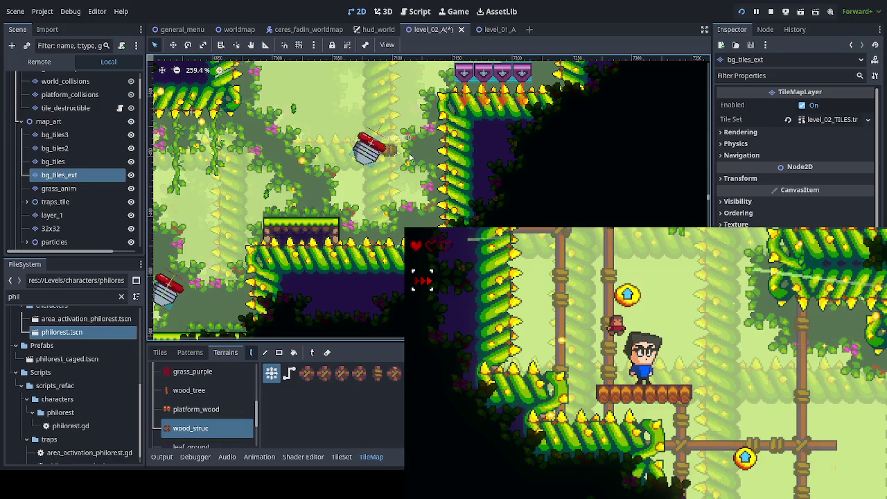
{"action": "scroll", "coordinate": [300, 255], "scroll_direction": "left", "scroll_amount": 8}
{"action": "scroll", "coordinate": [300, 254], "scroll_direction": "down", "scroll_amount": 3}
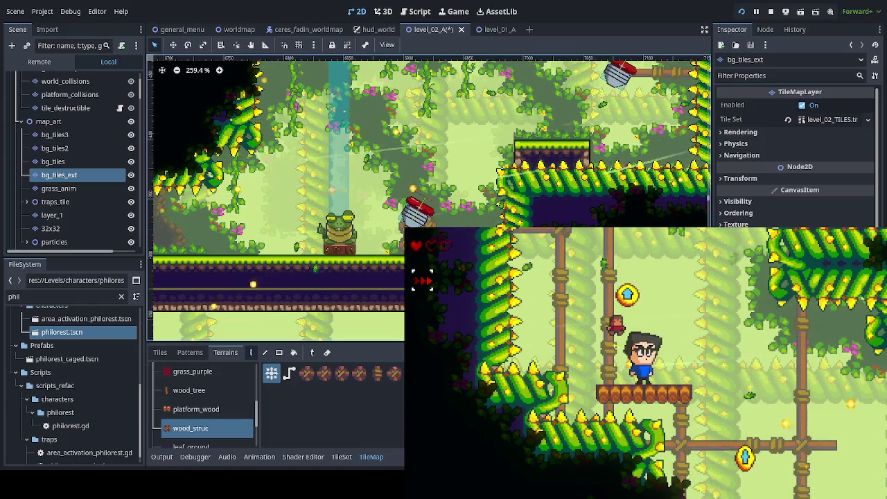
{"action": "scroll", "coordinate": [201, 179], "scroll_direction": "left", "scroll_amount": 10}
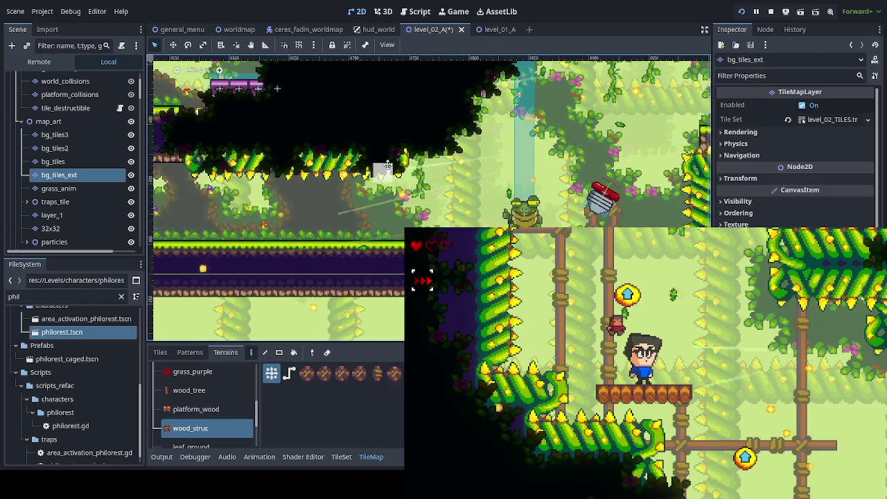
{"action": "scroll", "coordinate": [227, 78], "scroll_direction": "right", "scroll_amount": 10}
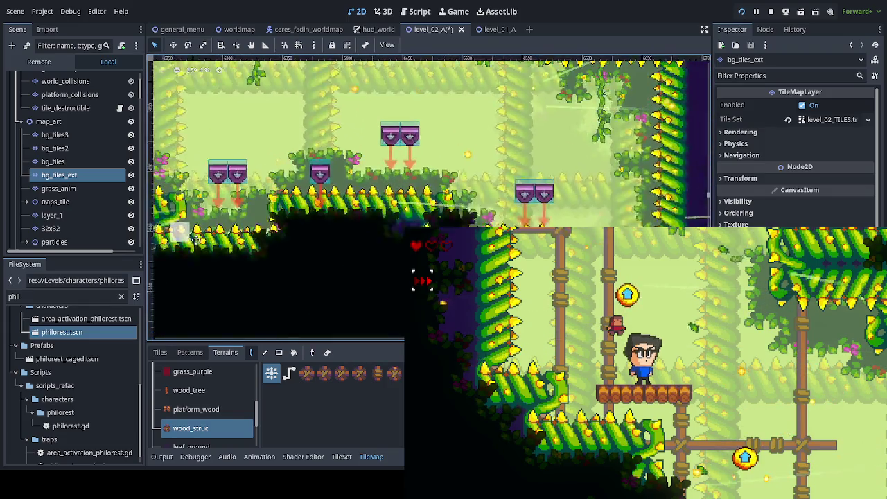
{"action": "scroll", "coordinate": [226, 77], "scroll_direction": "right", "scroll_amount": 5}
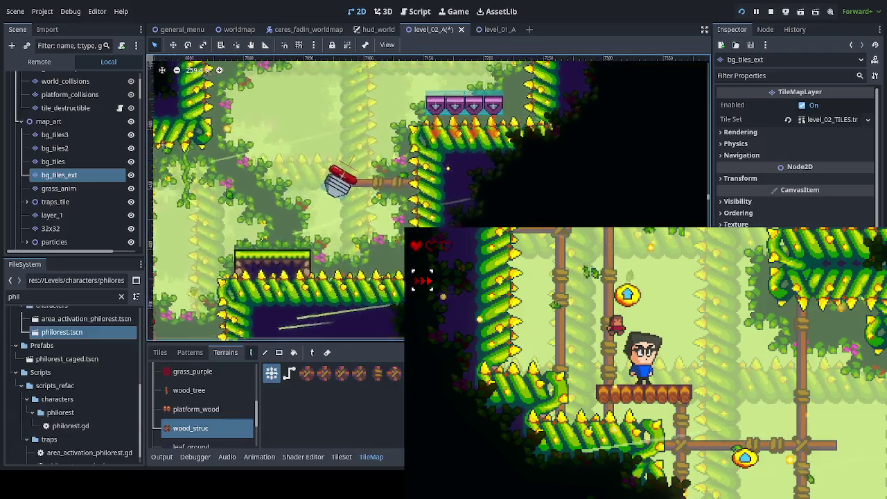
{"action": "scroll", "coordinate": [227, 78], "scroll_direction": "up", "scroll_amount": 5}
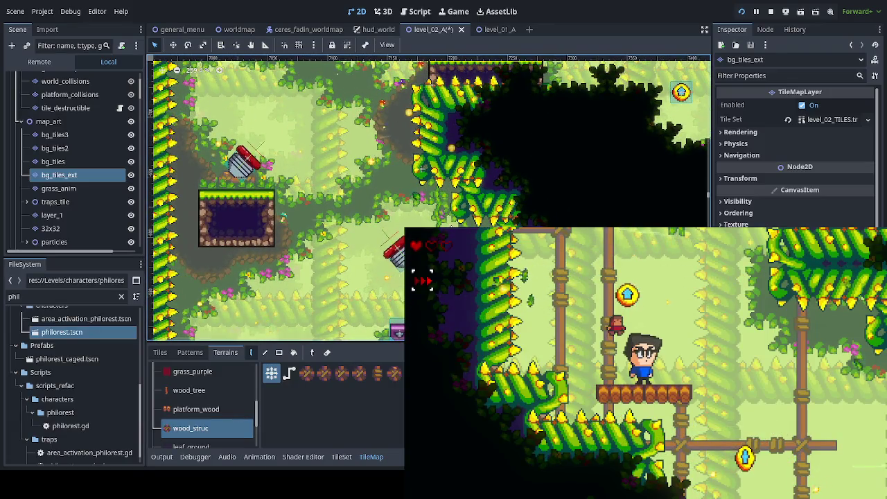
{"action": "scroll", "coordinate": [429, 197], "scroll_direction": "right", "scroll_amount": 8}
{"action": "scroll", "coordinate": [429, 198], "scroll_direction": "up", "scroll_amount": 4}
{"action": "scroll", "coordinate": [430, 198], "scroll_direction": "right", "scroll_amount": 10}
{"action": "scroll", "coordinate": [429, 198], "scroll_direction": "down", "scroll_amount": 1}
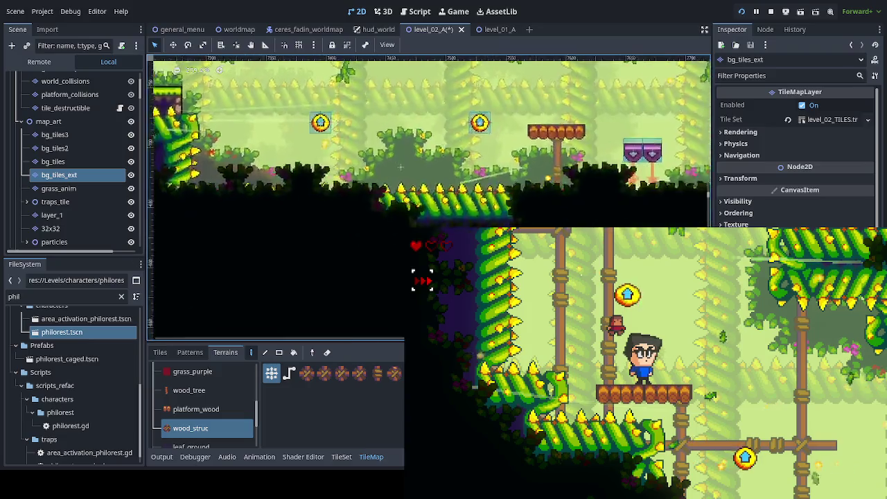
{"action": "scroll", "coordinate": [332, 187], "scroll_direction": "right", "scroll_amount": 12}
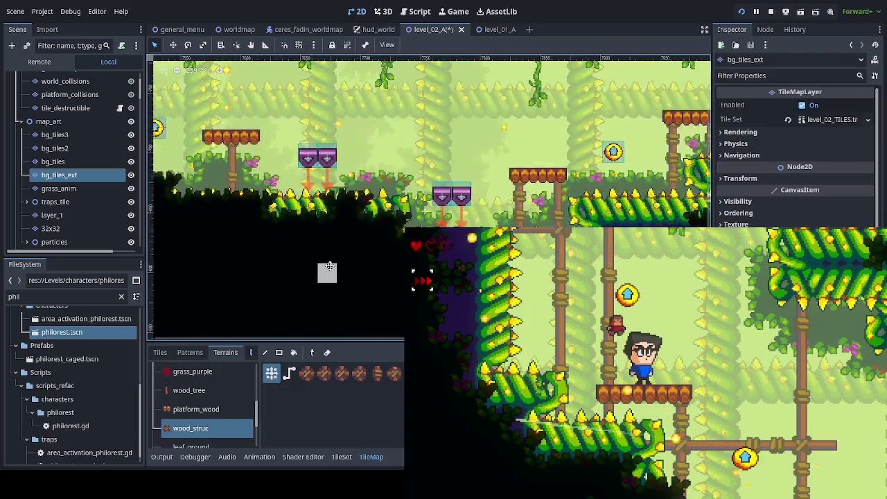
{"action": "scroll", "coordinate": [469, 222], "scroll_direction": "right", "scroll_amount": 10}
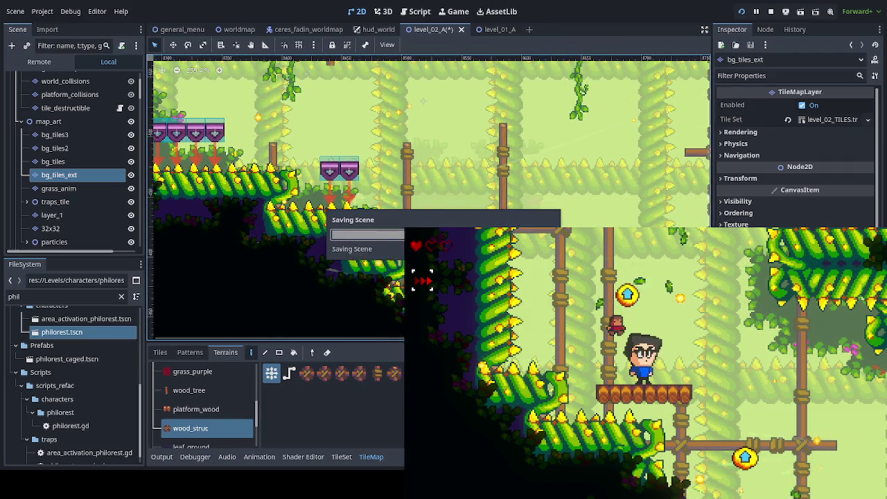
Return focus to the editor, then save Level_02_A and relaunch the game with F5.
{"action": "left_click", "coordinate": [509, 270]}
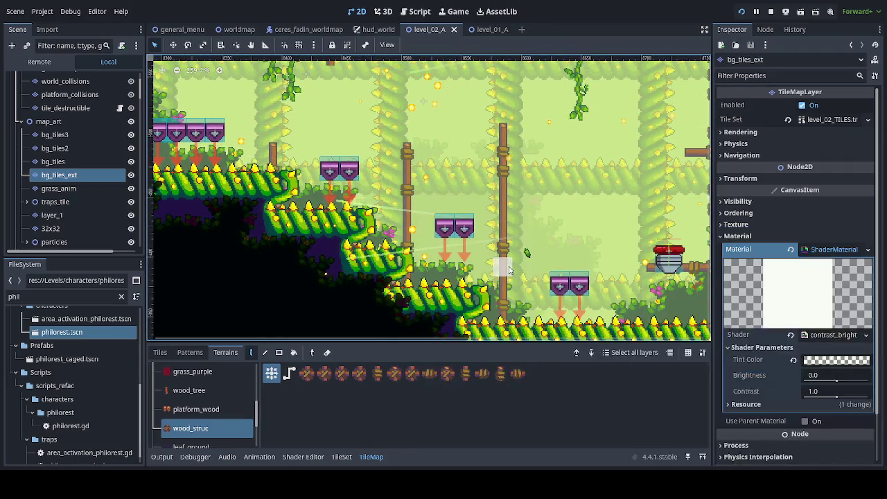
{"action": "key", "text": "F5"}
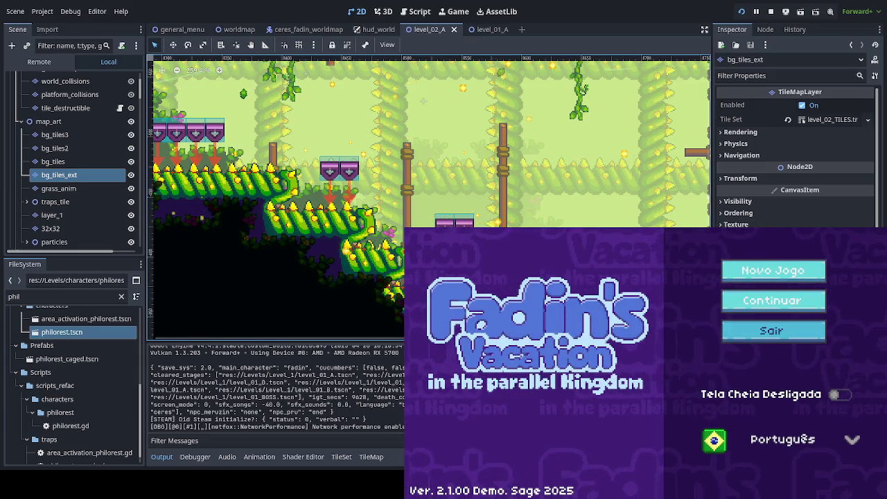
Choose Continuar for the saved game, then enter Floresta Abelhuda 1 from the world map.
{"action": "key", "text": "Return"}
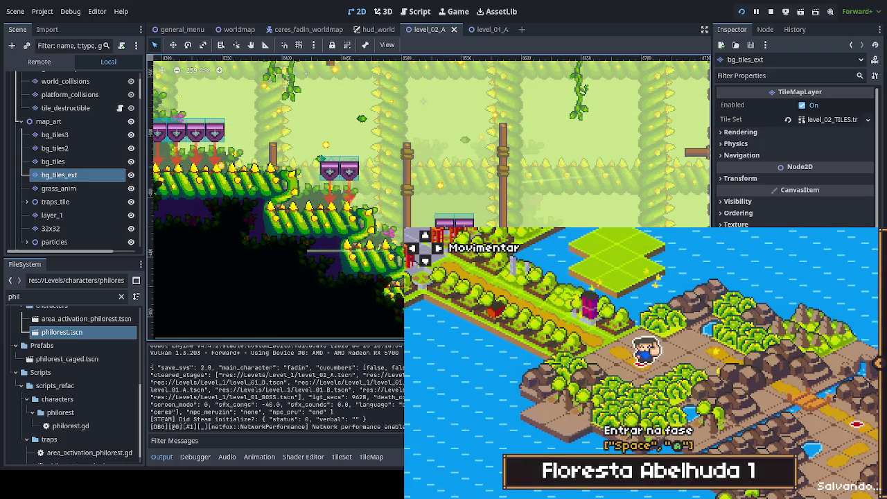
{"action": "key", "text": "space"}
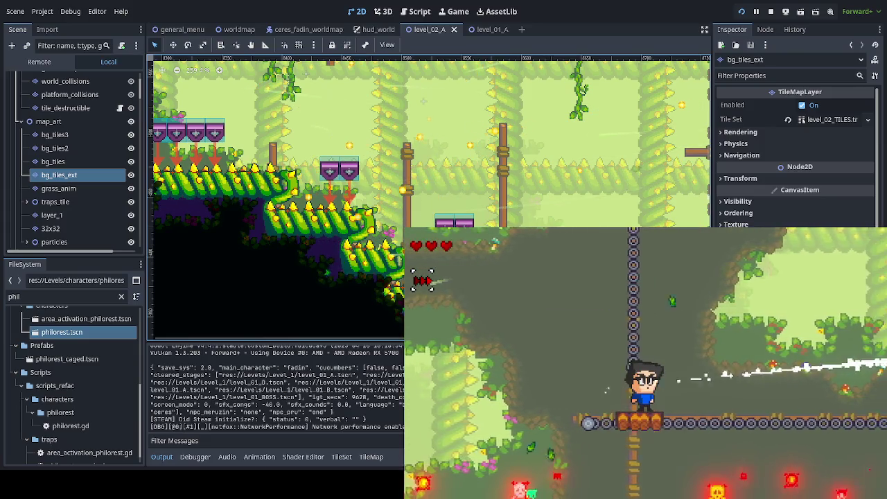
Play Fadin across the wooden platforms and swinging chain platform onto the jungle floor.
{"action": "key", "text": "Right"}
{"action": "key", "text": "space"}
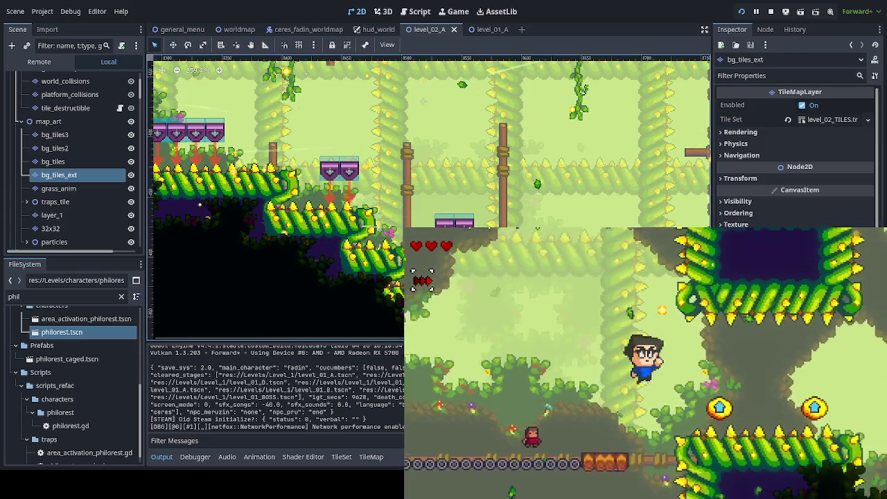
{"action": "key", "text": "Down"}
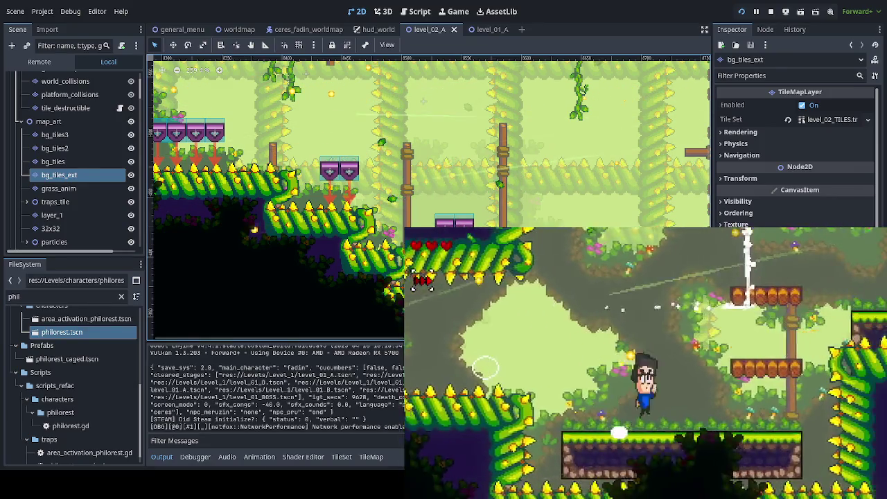
{"action": "key", "text": "space"}
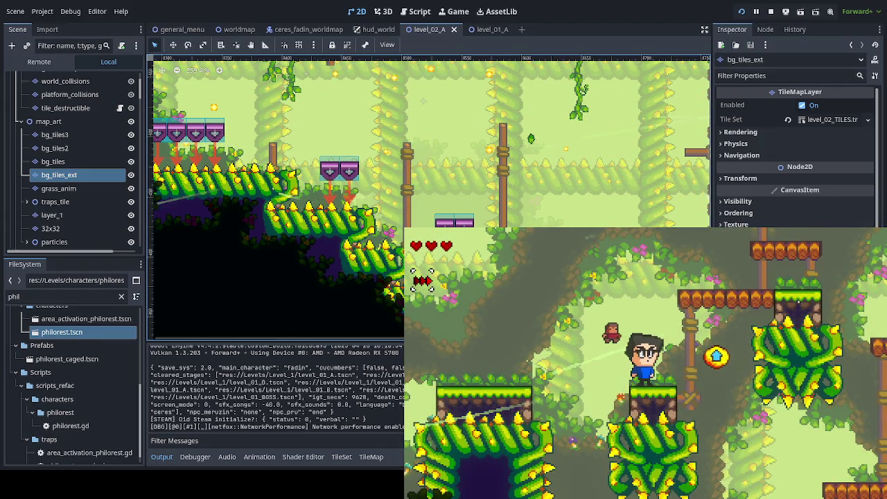
{"action": "key", "text": "space"}
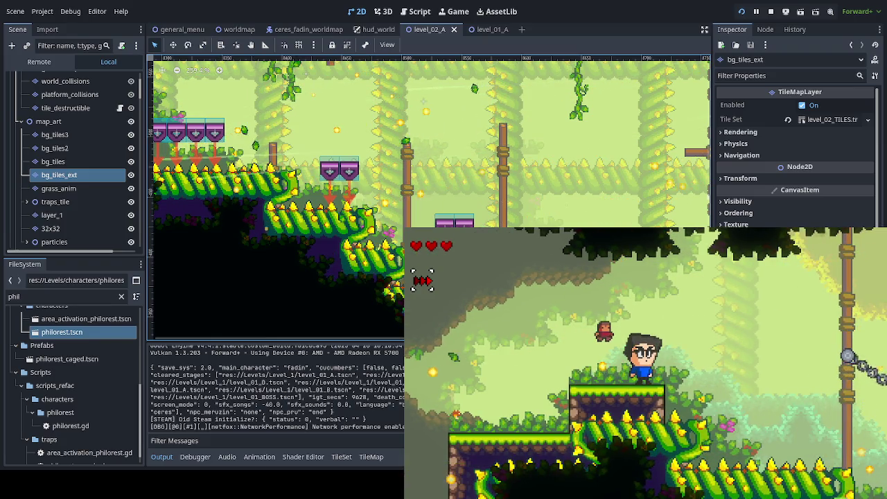
{"action": "key", "text": "Right"}
{"action": "key", "text": "space"}
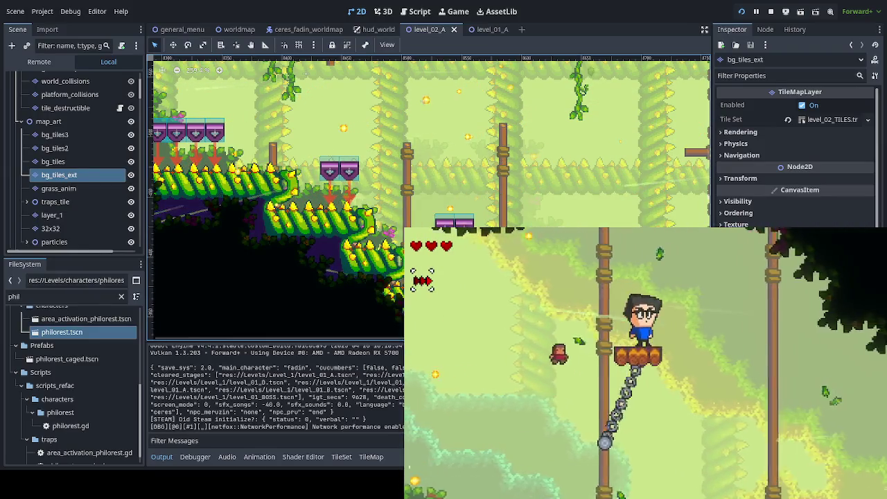
{"action": "key", "text": "space"}
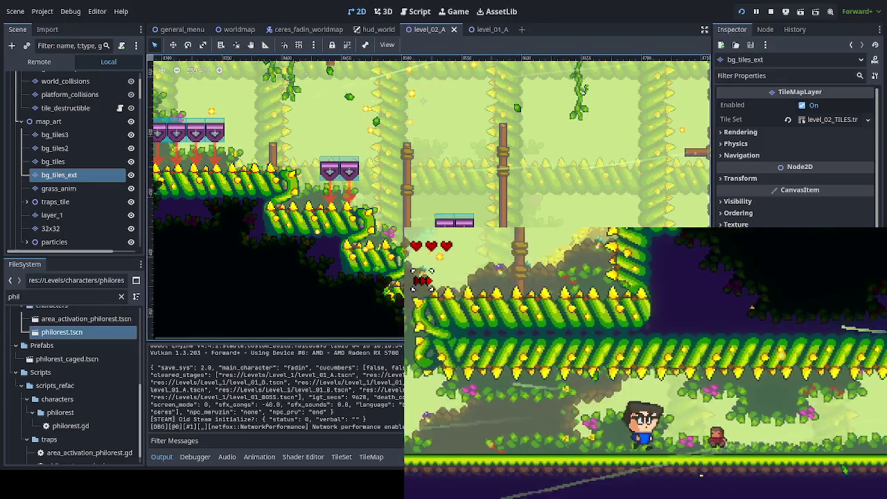
Climb the vine column, then run right along the corridor and drop down the shaft.
{"action": "key", "text": "Right"}
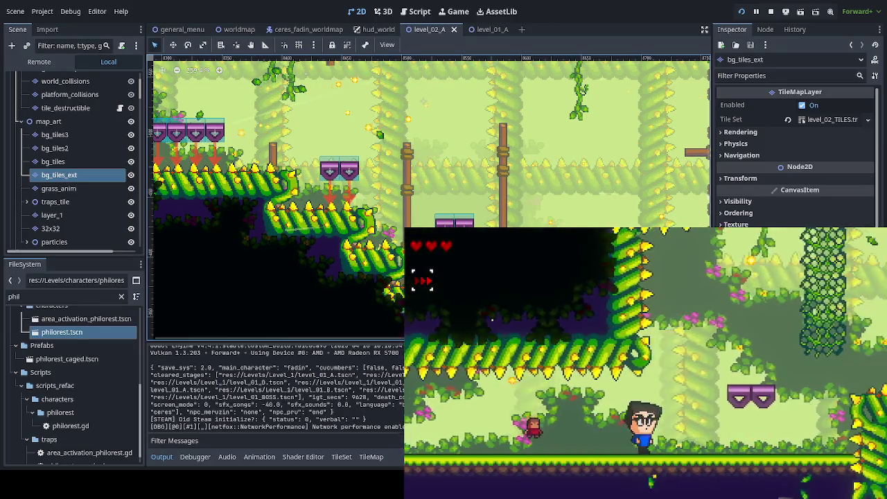
{"action": "key", "text": "Right"}
{"action": "key", "text": "Up"}
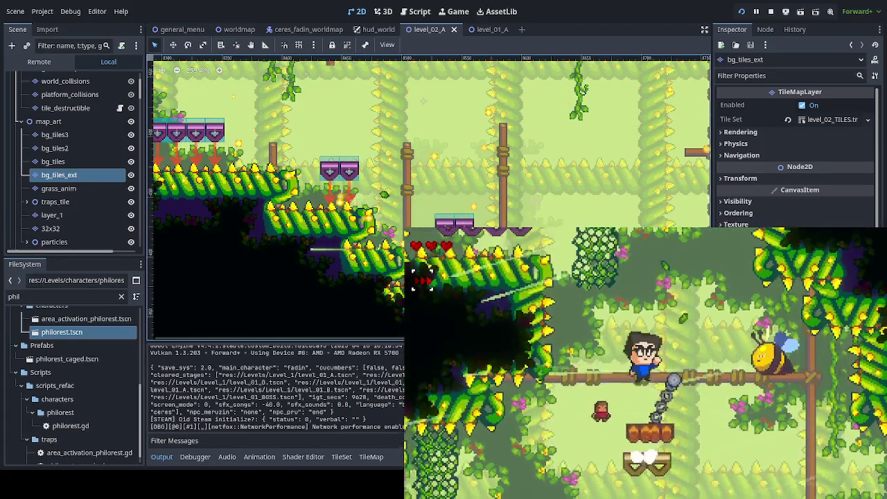
{"action": "key", "text": "Left"}
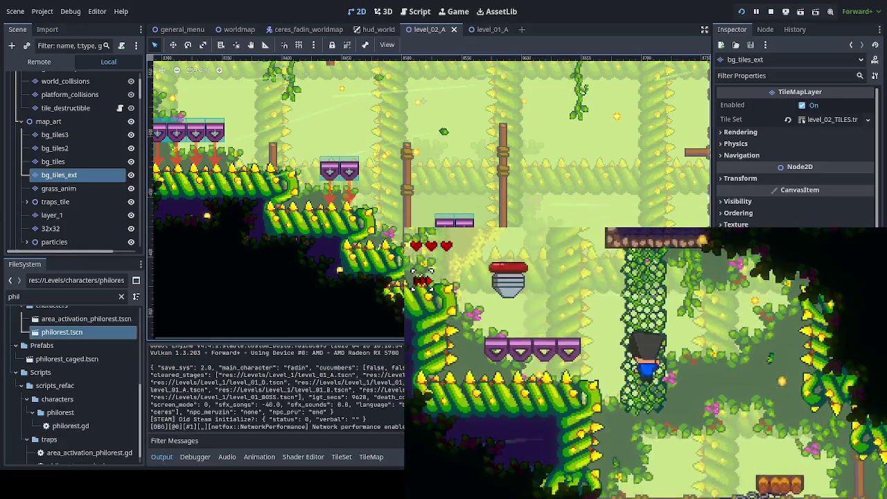
{"action": "key", "text": "Right"}
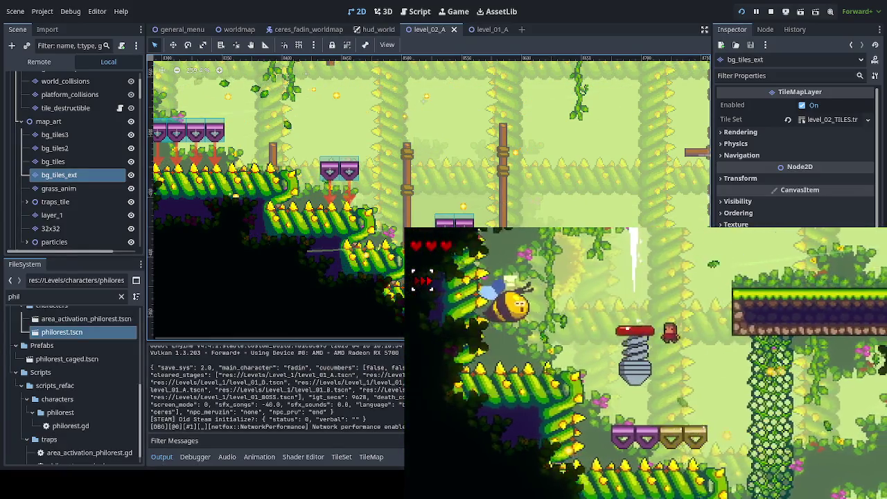
{"action": "key", "text": "Left"}
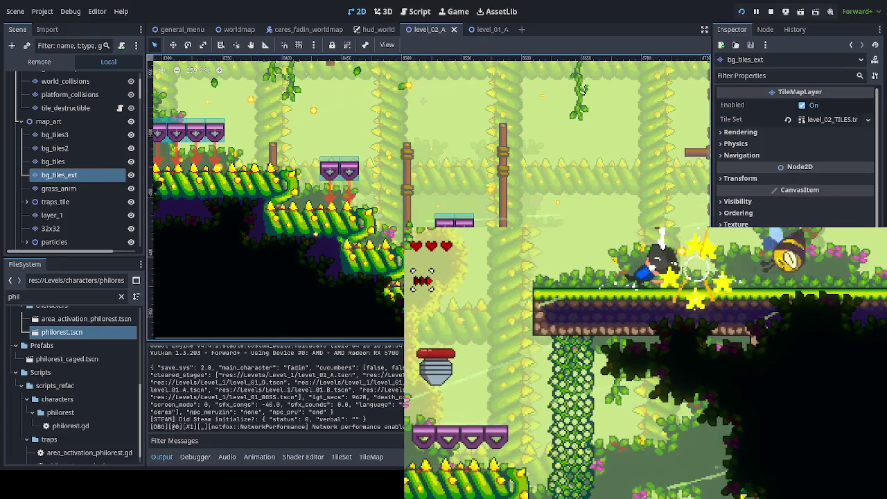
{"action": "key", "text": "Right"}
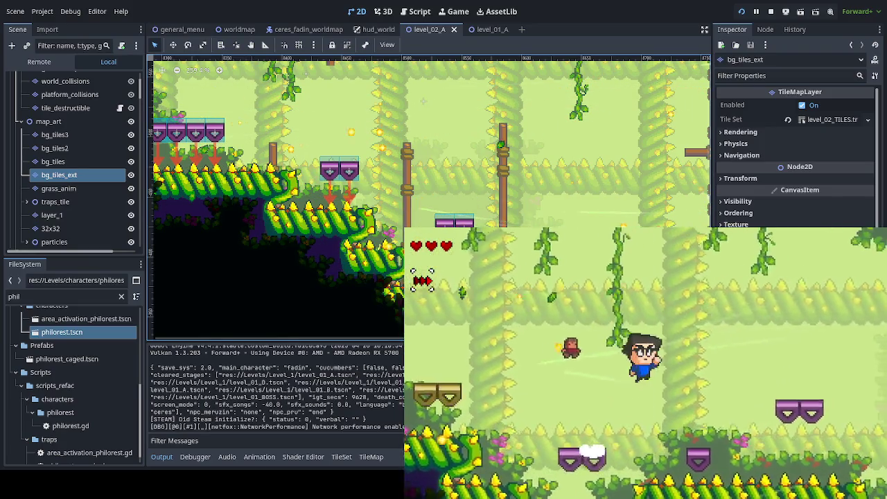
{"action": "key", "text": "Right"}
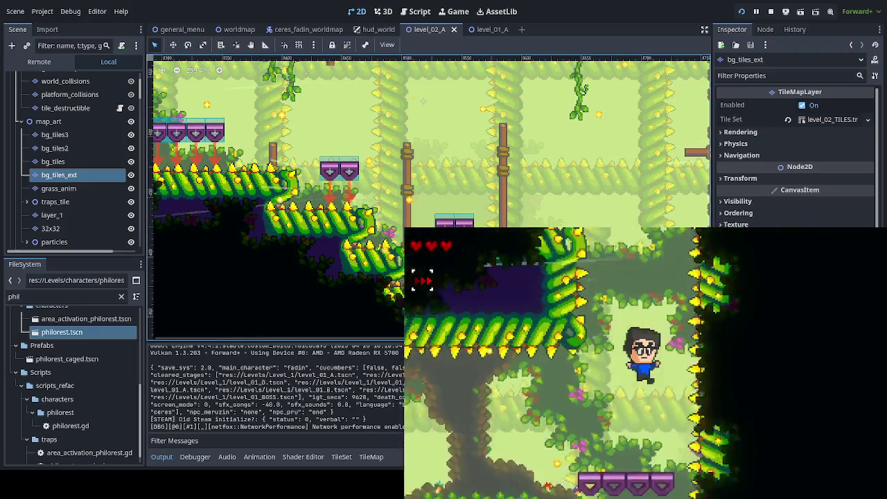
{"action": "key", "text": "Right"}
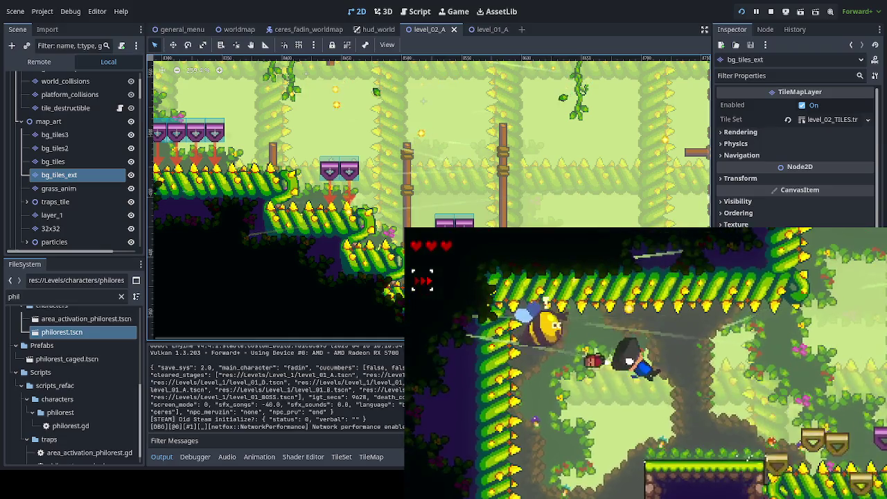
{"action": "key", "text": "Right"}
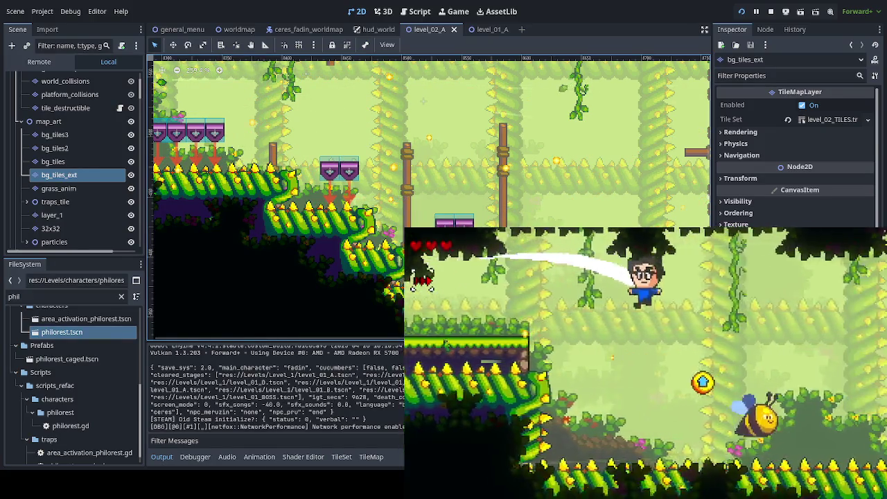
Defeat the enemy, cross the wooden platforms, ride the bubble and vine to the exit.
{"action": "key", "text": "Right"}
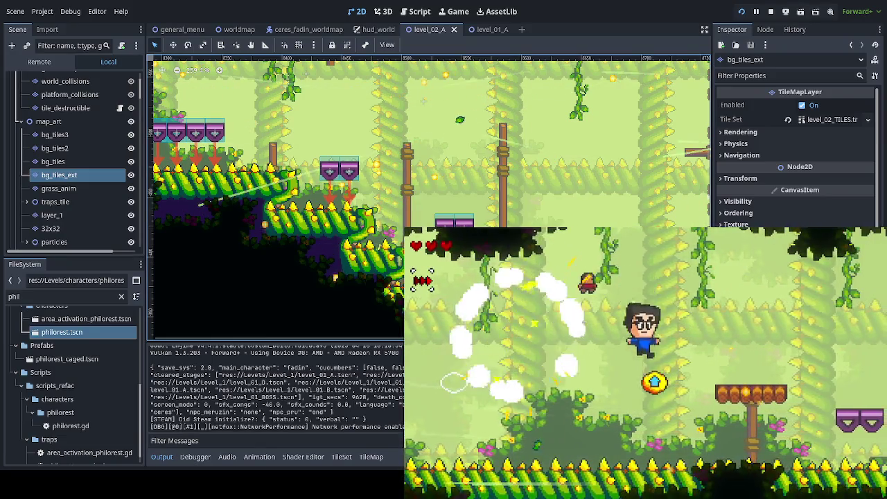
{"action": "key", "text": "space"}
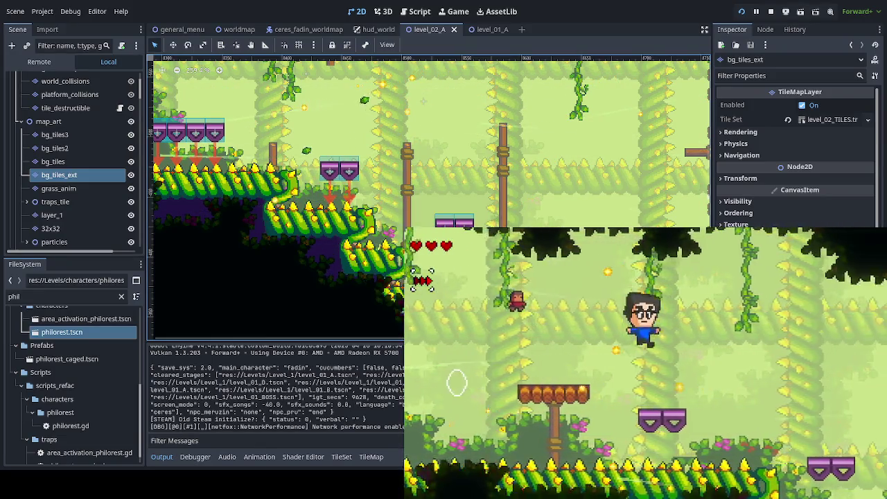
{"action": "key", "text": "Right"}
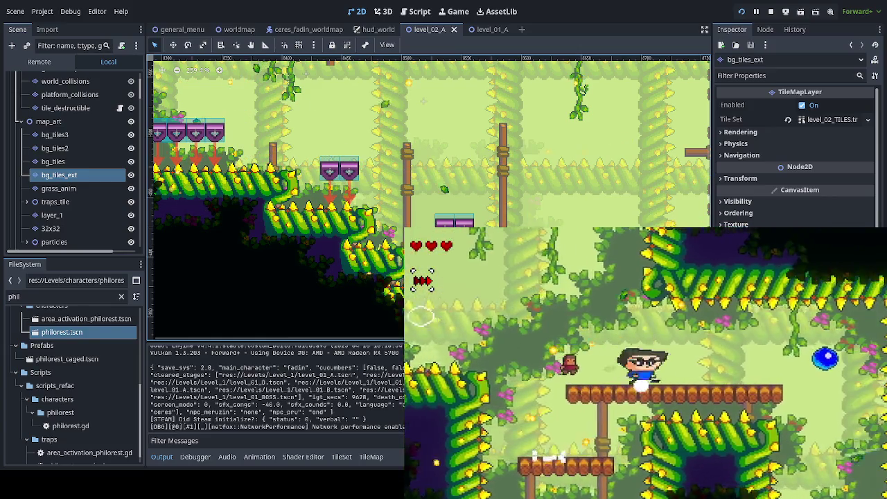
{"action": "key", "text": "Right"}
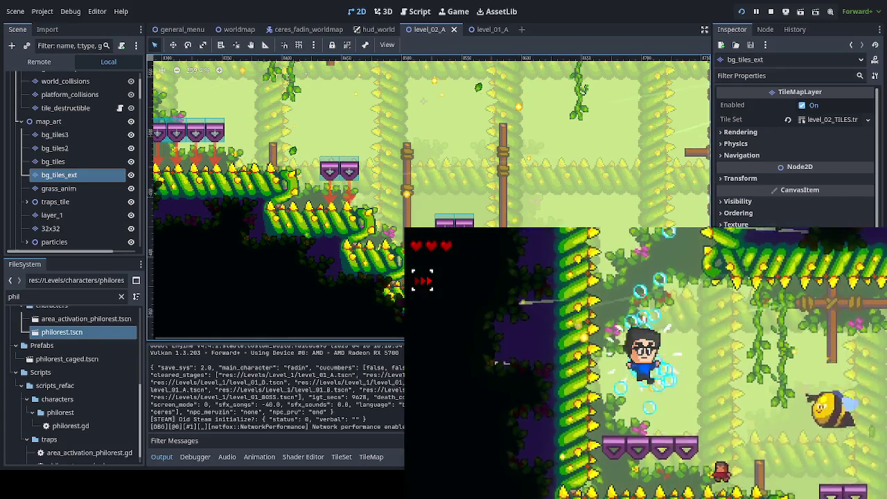
{"action": "key", "text": "Up"}
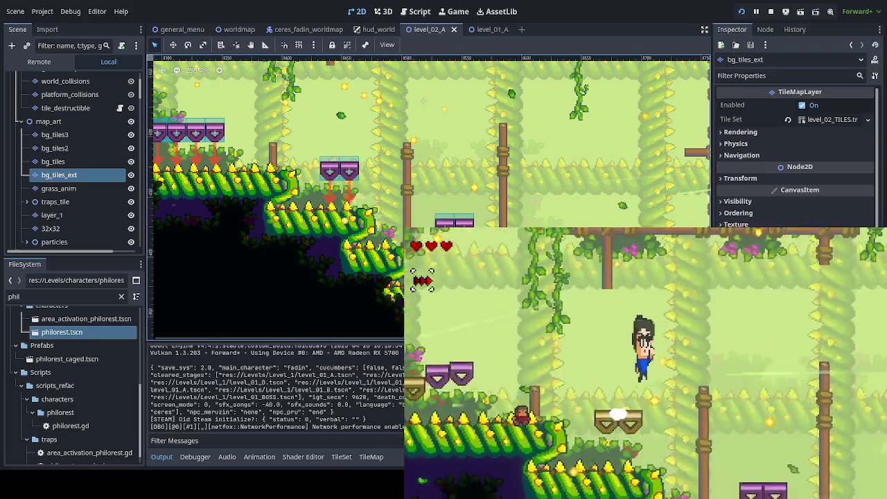
{"action": "key", "text": "Right"}
{"action": "key", "text": "Up"}
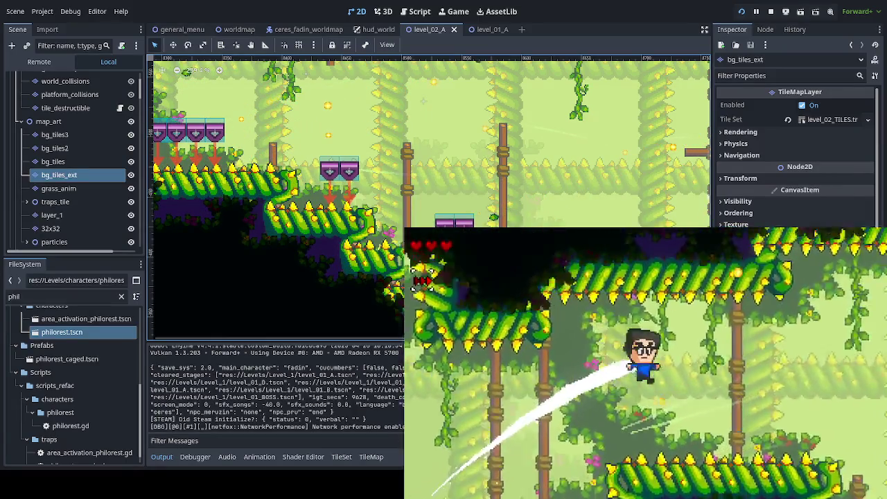
{"action": "key", "text": "Right"}
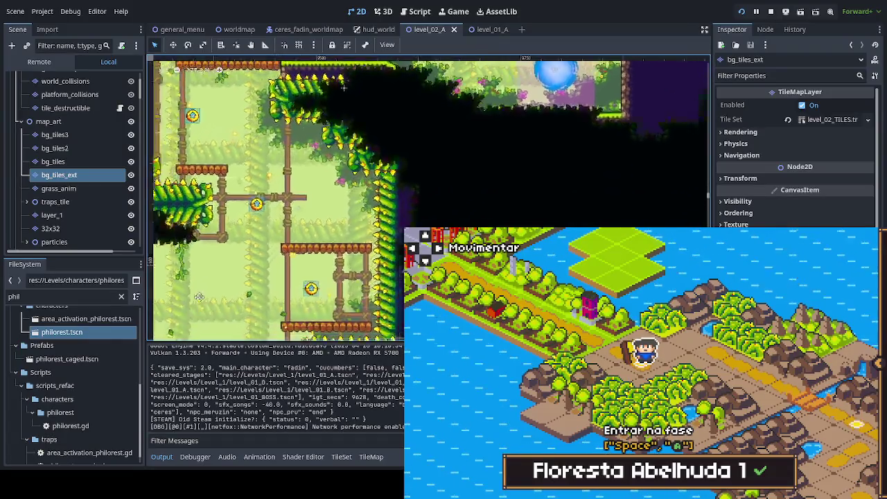
Pan the level_02_A view to the purple spike blocks, then far to the left.
{"action": "left_click_drag", "start_coordinate": [348, 77], "coordinate": [523, 194]}
{"action": "left_click_drag", "start_coordinate": [291, 201], "coordinate": [506, 208]}
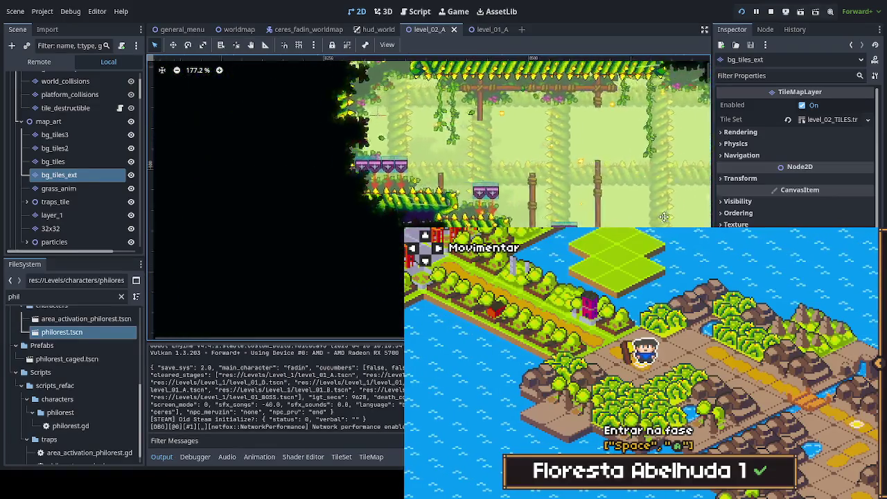